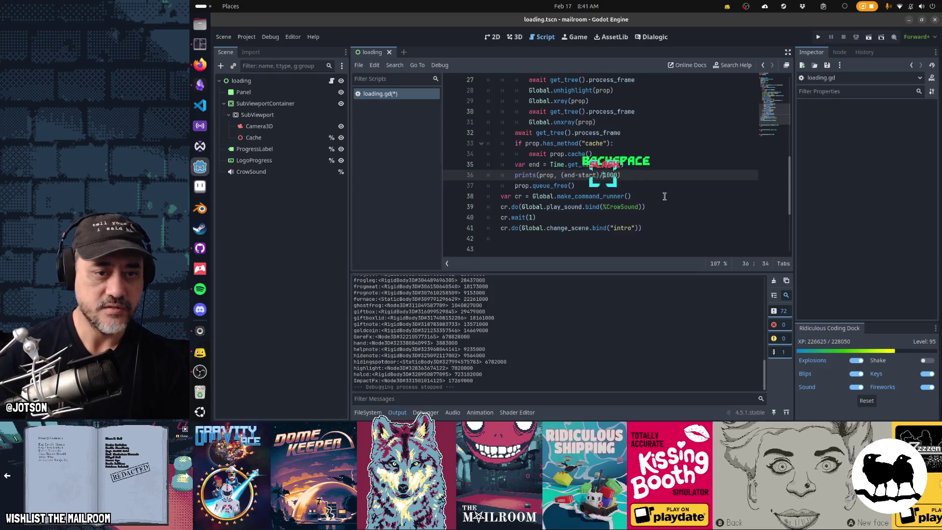
- Change line 36's divisor to 1000.0, save loading.gd, and run the project
{"action": "key", "text": "Right"}
{"action": "key", "text": "Right"}
{"action": "key", "text": "Right"}
{"action": "type", "text": ".0"}
{"action": "key", "text": "ctrl+s"}
{"action": "key", "text": "F5"}
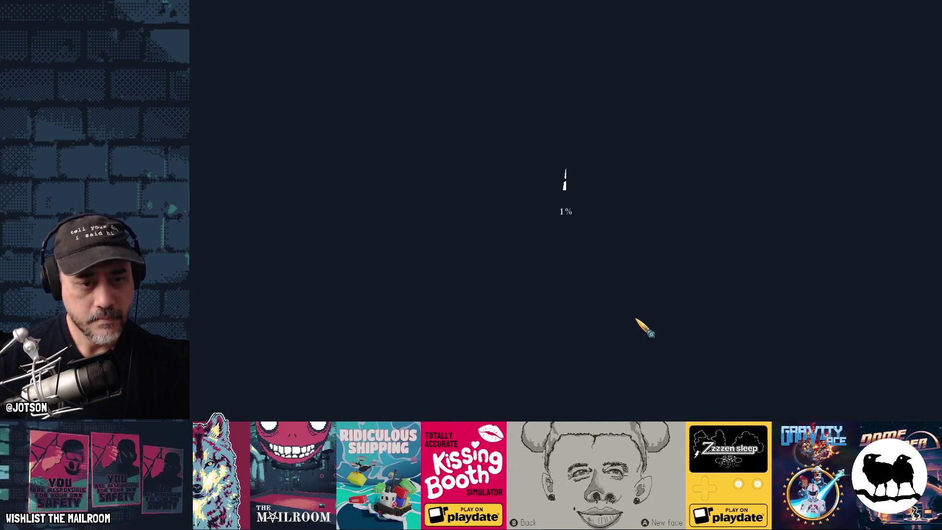
- Switch from the fullscreen game back to the Godot editor while the game keeps running
{"action": "key", "text": "alt+Tab"}
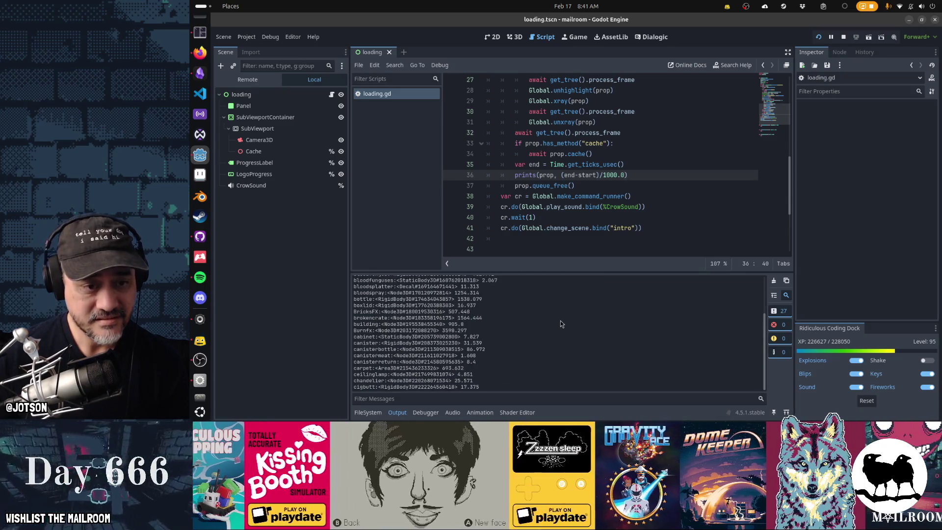
{"action": "scroll", "coordinate": [550, 374], "scroll_direction": "up", "scroll_amount": 2}
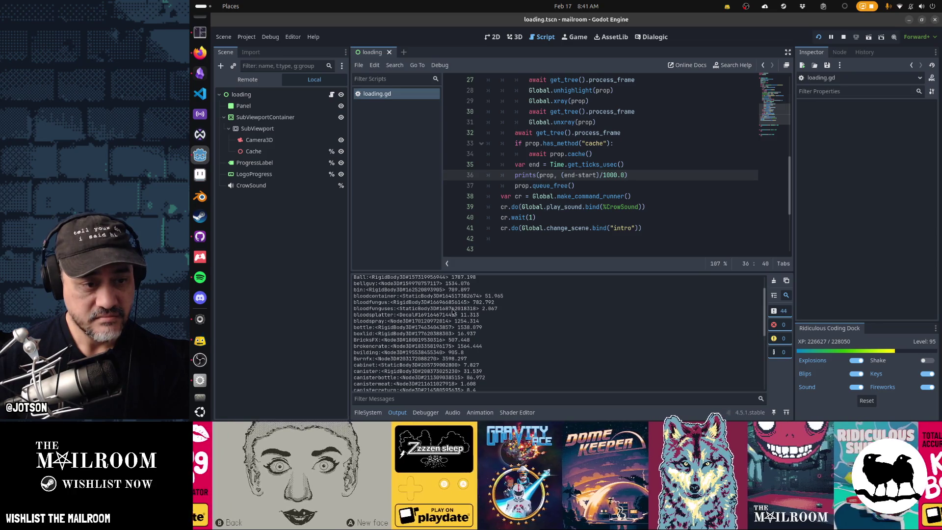
{"action": "mouse_move", "coordinate": [483, 308]}
{"action": "left_mouse_down"}
{"action": "mouse_move", "coordinate": [496, 307]}
{"action": "mouse_move", "coordinate": [476, 315]}
{"action": "left_mouse_up"}
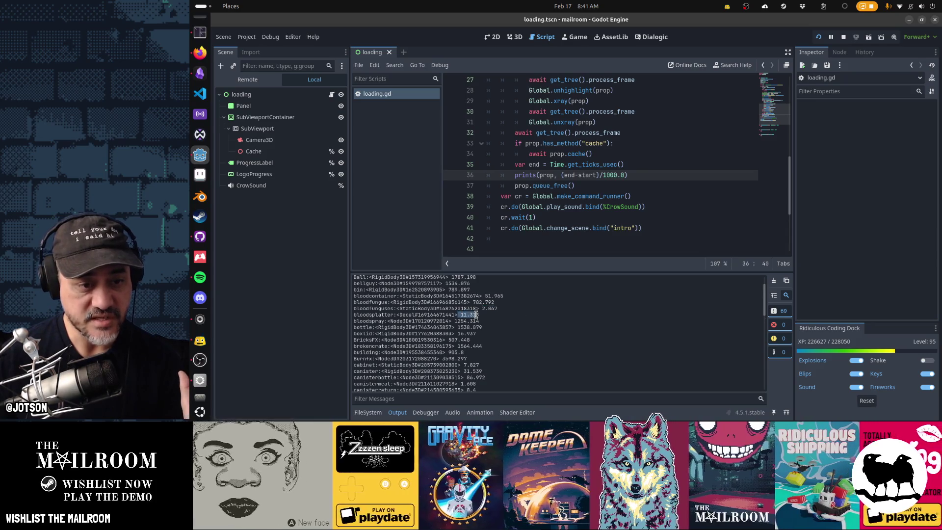
{"action": "scroll", "coordinate": [508, 332], "scroll_direction": "down", "scroll_amount": 2}
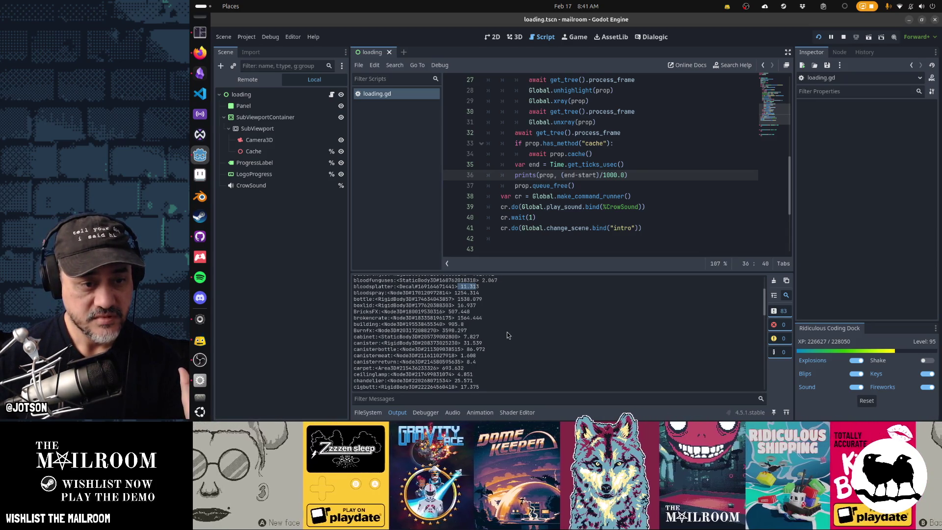
{"action": "scroll", "coordinate": [507, 332], "scroll_direction": "down", "scroll_amount": 1}
{"action": "mouse_move", "coordinate": [461, 323]}
{"action": "left_mouse_down"}
{"action": "mouse_move", "coordinate": [480, 323]}
{"action": "mouse_move", "coordinate": [481, 348]}
{"action": "left_mouse_up"}
{"action": "left_click", "coordinate": [480, 349]}
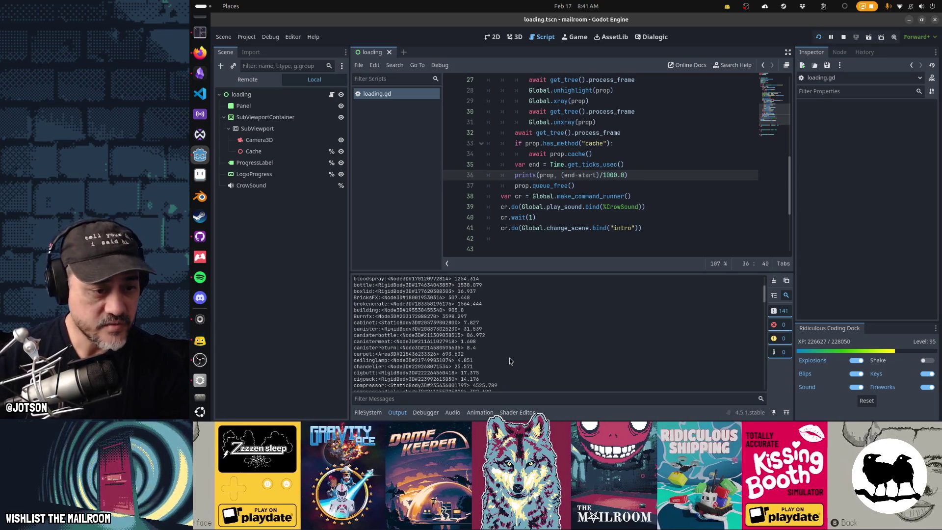
{"action": "left_click_drag", "start_coordinate": [448, 341], "coordinate": [477, 342]}
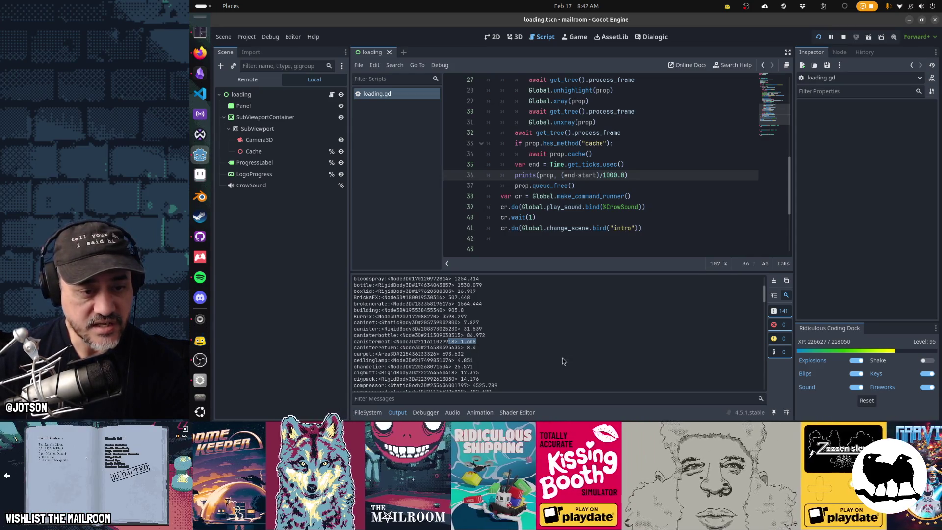
{"action": "scroll", "coordinate": [563, 361], "scroll_direction": "down", "scroll_amount": 2}
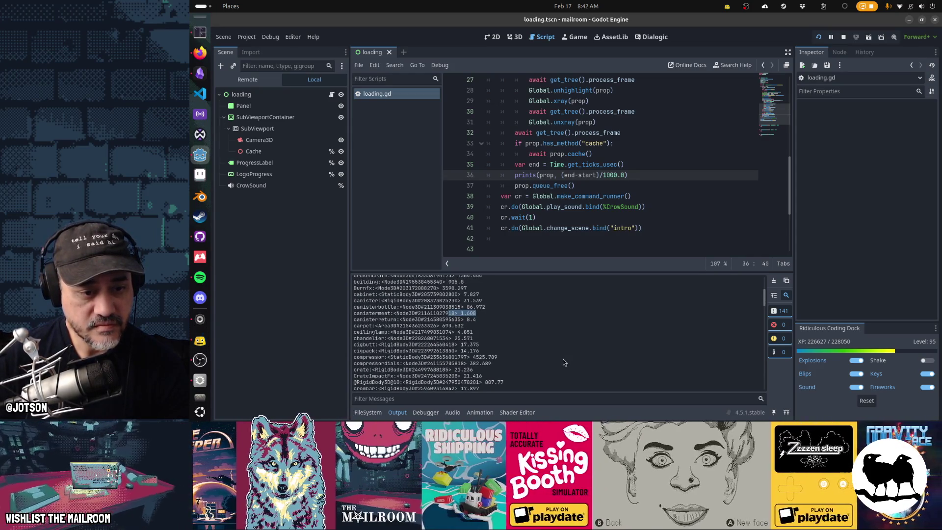
{"action": "scroll", "coordinate": [563, 362], "scroll_direction": "down", "scroll_amount": 2}
{"action": "scroll", "coordinate": [492, 310], "scroll_direction": "down", "scroll_amount": 10}
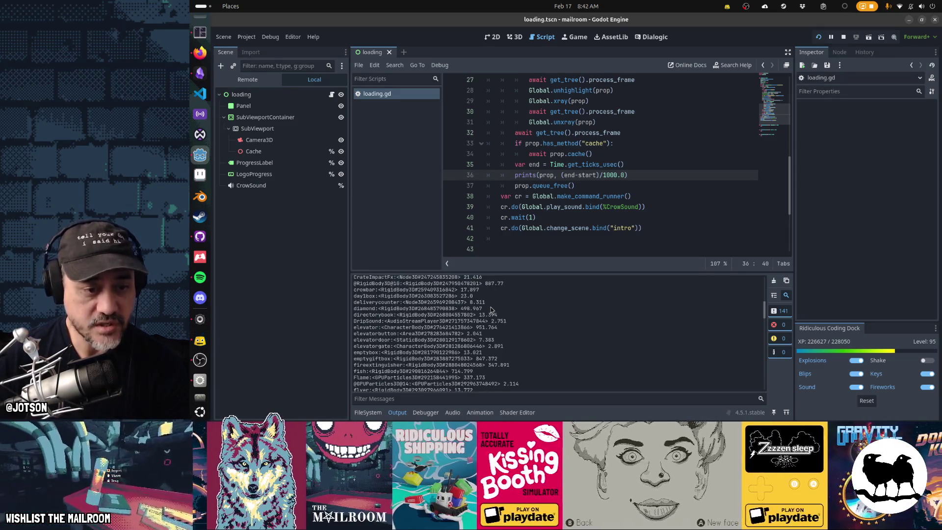
{"action": "scroll", "coordinate": [492, 310], "scroll_direction": "down", "scroll_amount": 3}
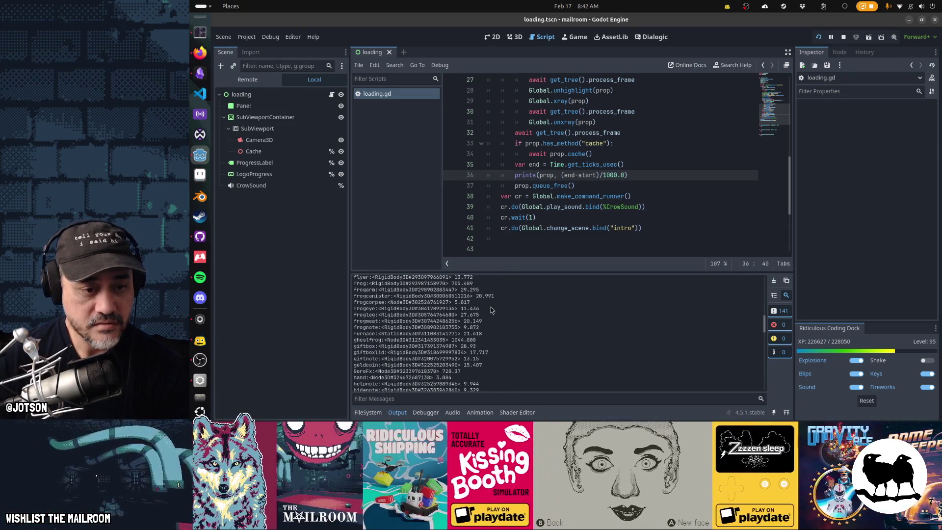
{"action": "scroll", "coordinate": [492, 310], "scroll_direction": "down", "scroll_amount": 6}
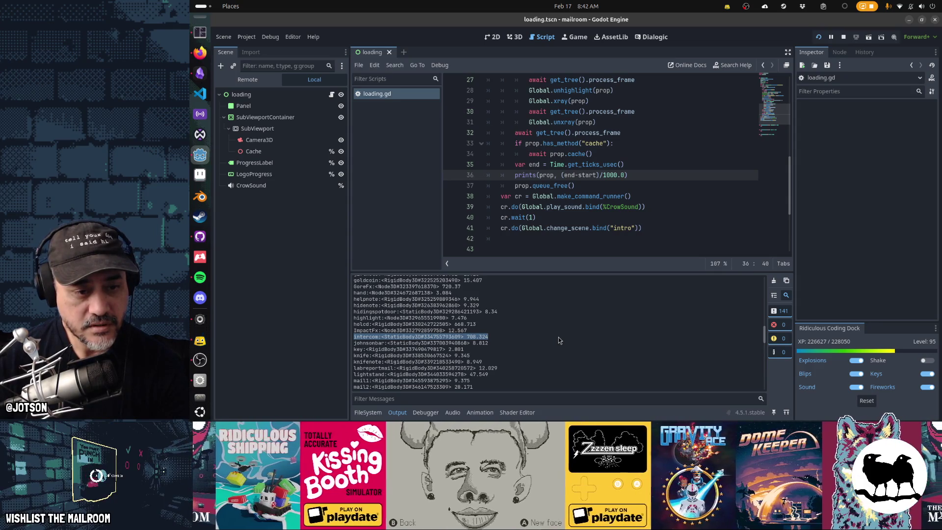
{"action": "left_click", "coordinate": [477, 323]}
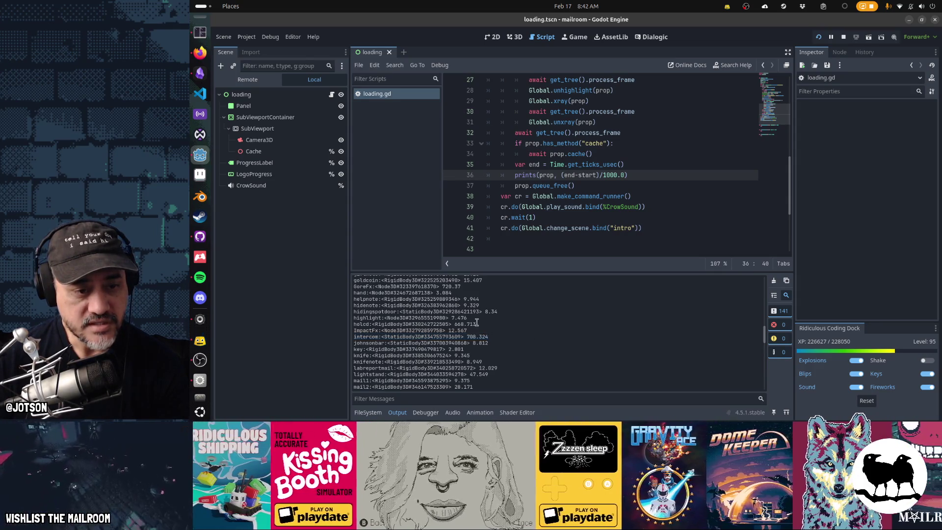
{"action": "left_click_drag", "start_coordinate": [400, 322], "coordinate": [354, 322]}
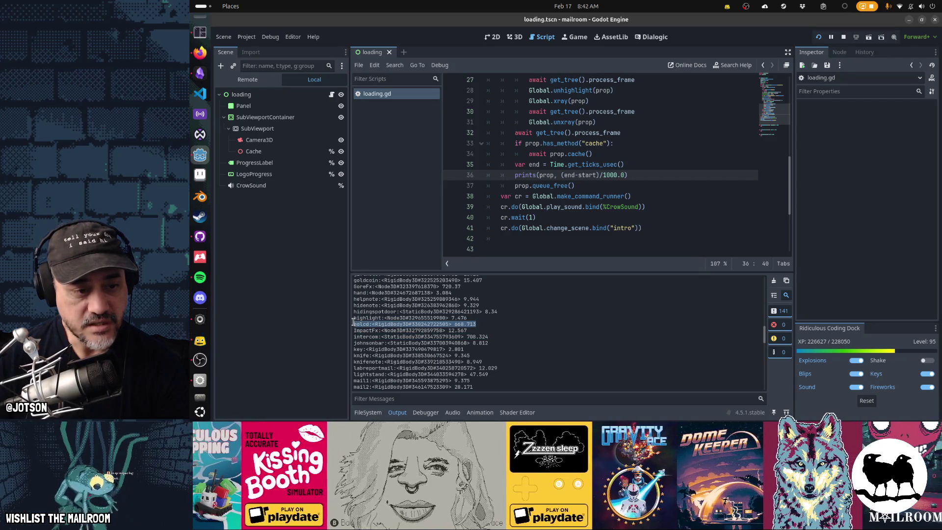
{"action": "left_click", "coordinate": [479, 325]}
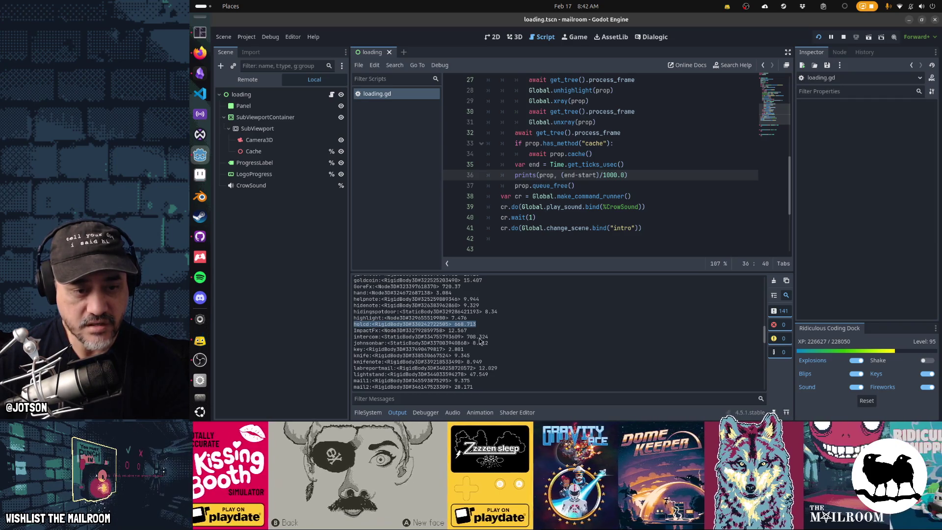
{"action": "left_click_drag", "start_coordinate": [489, 336], "coordinate": [353, 337]}
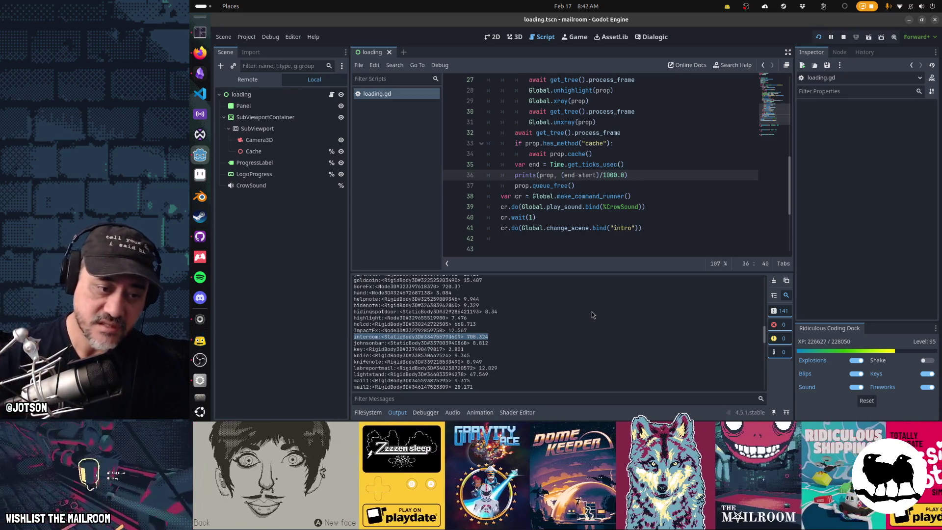
{"action": "scroll", "coordinate": [592, 315], "scroll_direction": "down", "scroll_amount": 2}
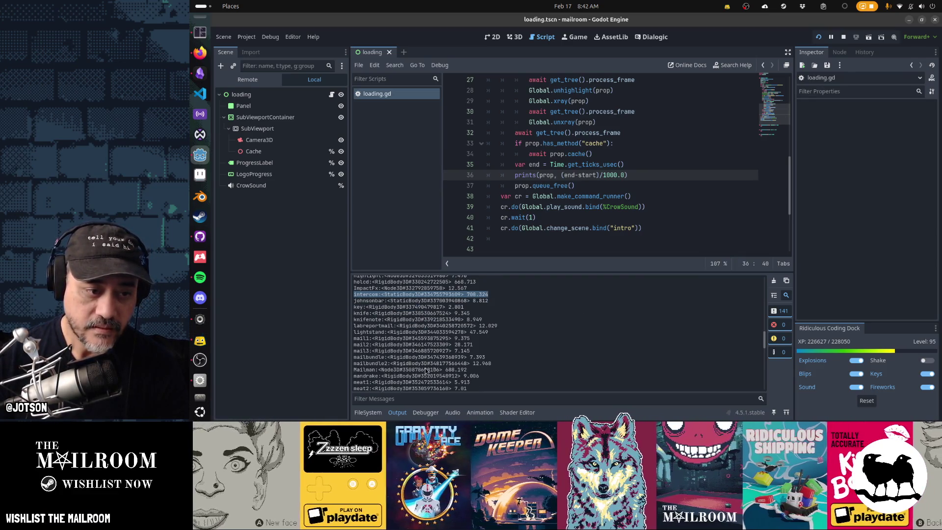
{"action": "double_click", "coordinate": [361, 370]}
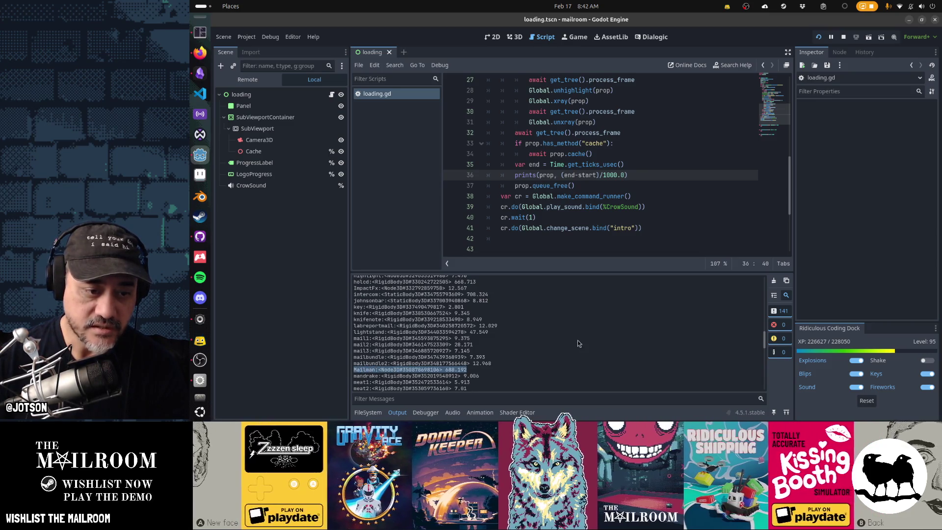
{"action": "scroll", "coordinate": [594, 342], "scroll_direction": "down", "scroll_amount": 3}
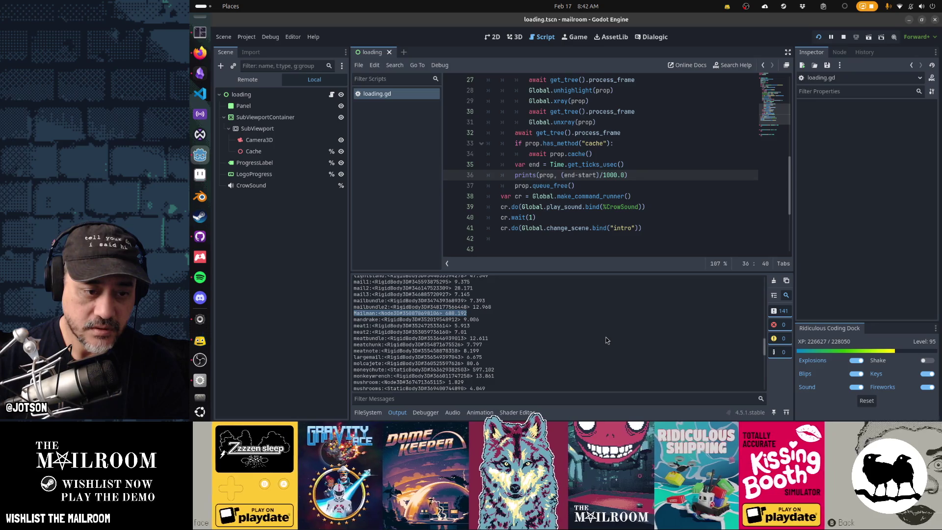
{"action": "scroll", "coordinate": [607, 340], "scroll_direction": "down", "scroll_amount": 2}
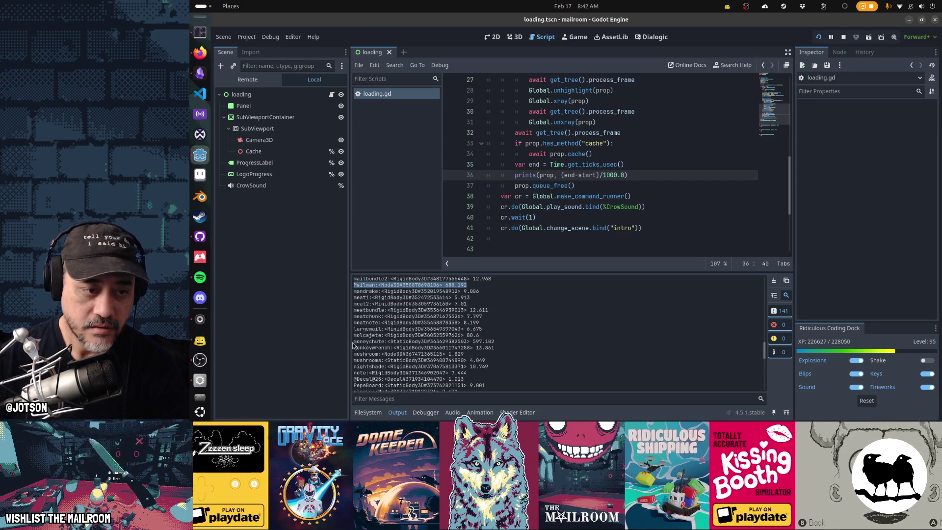
{"action": "left_click_drag", "start_coordinate": [353, 342], "coordinate": [501, 343]}
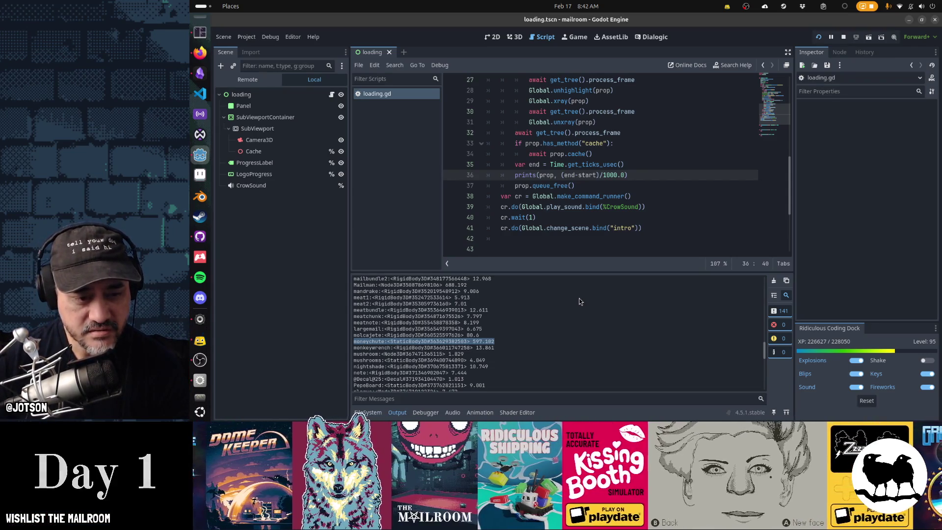
{"action": "scroll", "coordinate": [579, 298], "scroll_direction": "down", "scroll_amount": 5}
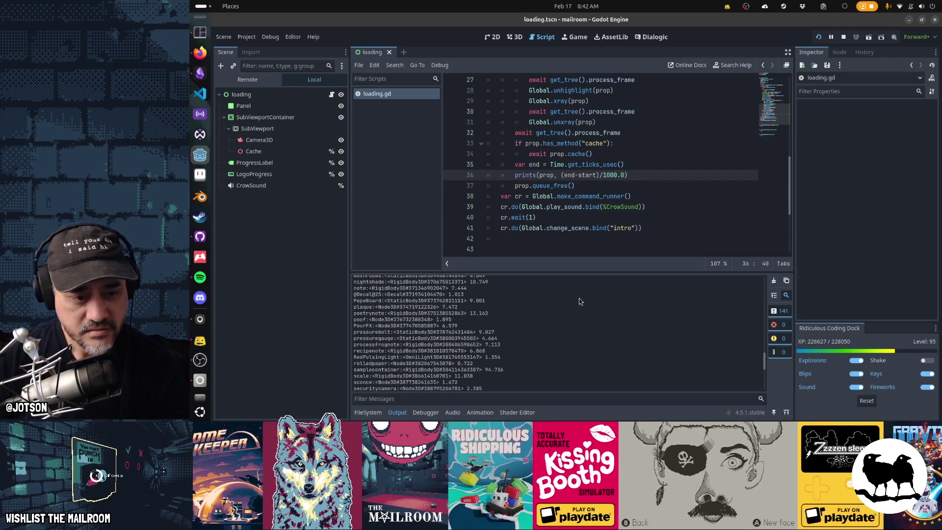
{"action": "scroll", "coordinate": [579, 298], "scroll_direction": "down", "scroll_amount": 3}
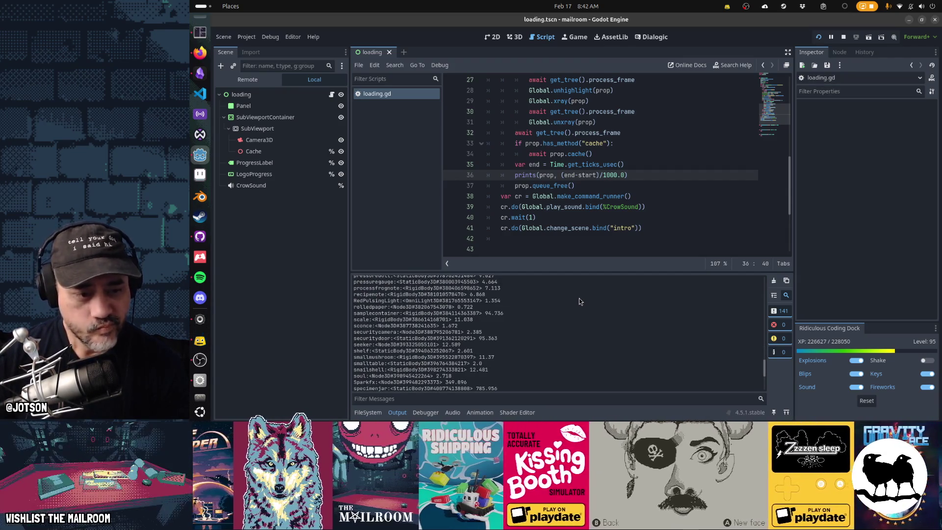
{"action": "scroll", "coordinate": [579, 298], "scroll_direction": "down", "scroll_amount": 2}
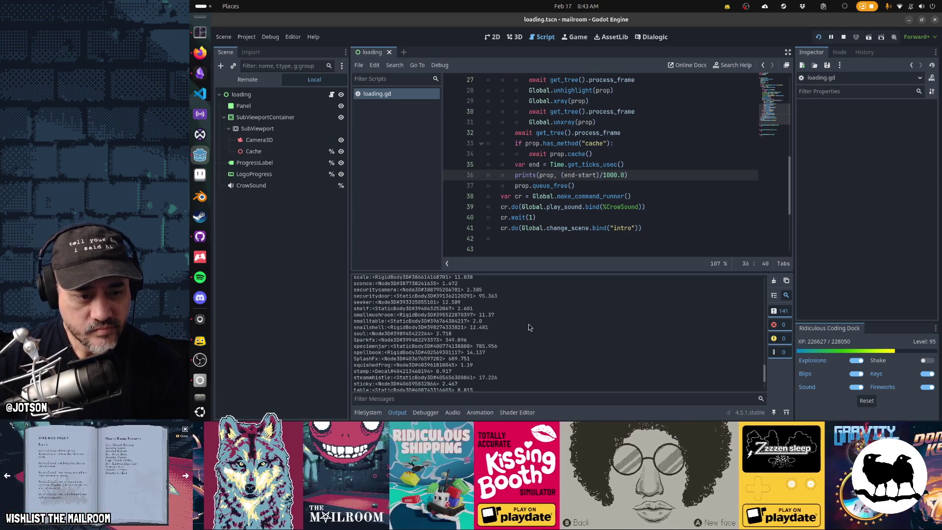
{"action": "left_click_drag", "start_coordinate": [503, 347], "coordinate": [368, 349]}
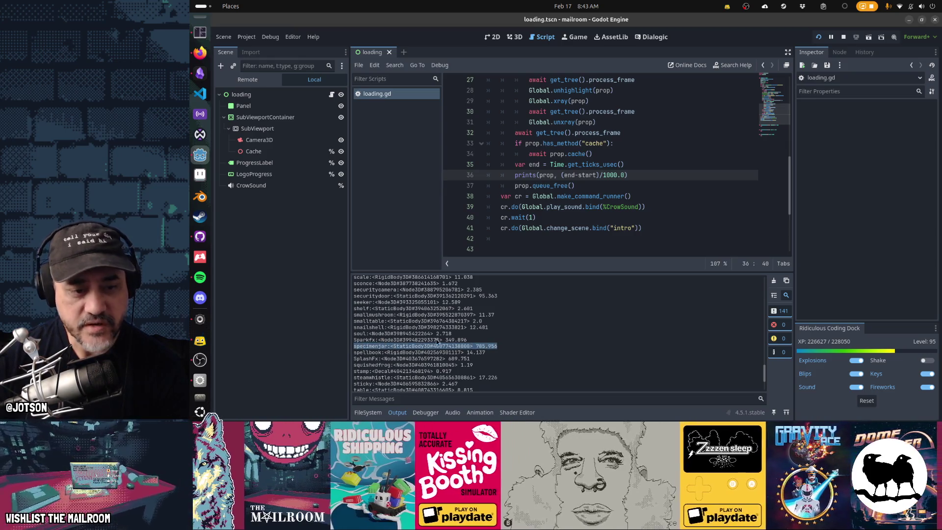
{"action": "scroll", "coordinate": [512, 335], "scroll_direction": "down", "scroll_amount": 2}
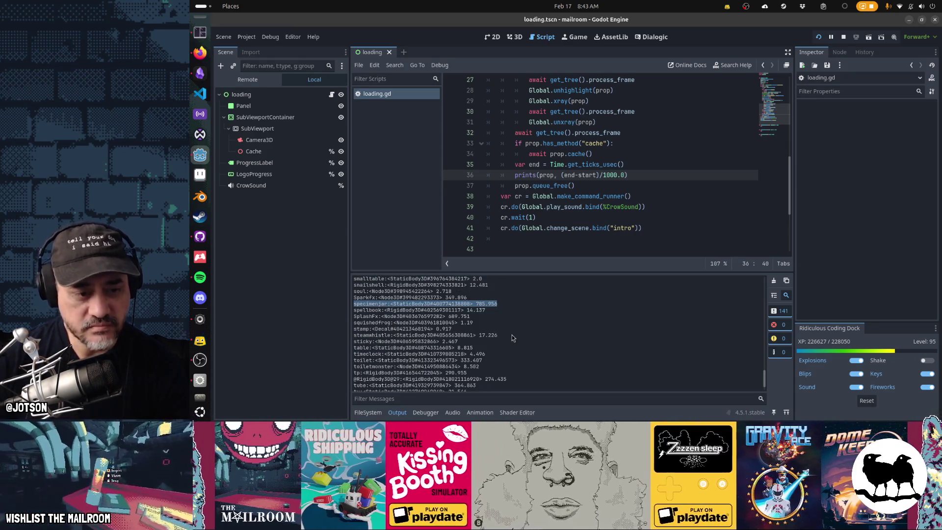
{"action": "left_click", "coordinate": [481, 360]}
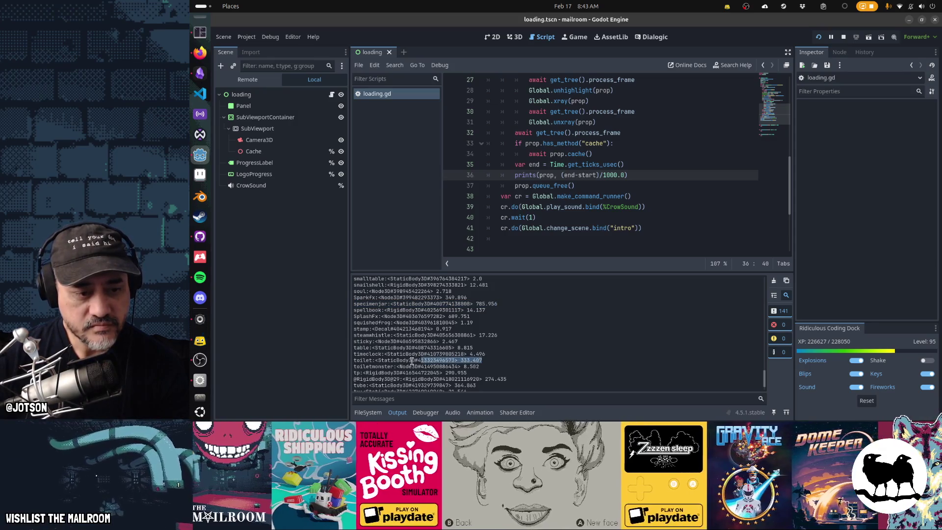
{"action": "left_click_drag", "start_coordinate": [412, 361], "coordinate": [351, 362]}
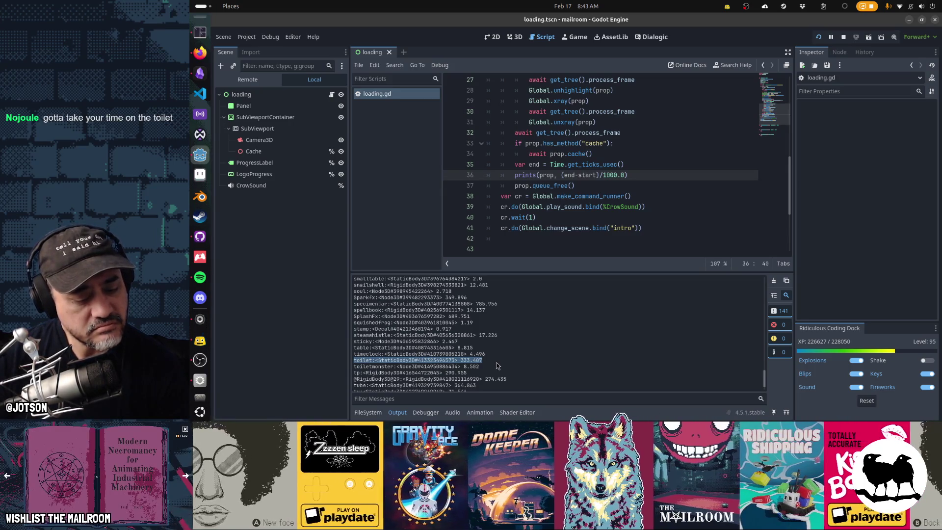
{"action": "scroll", "coordinate": [597, 335], "scroll_direction": "down", "scroll_amount": 2}
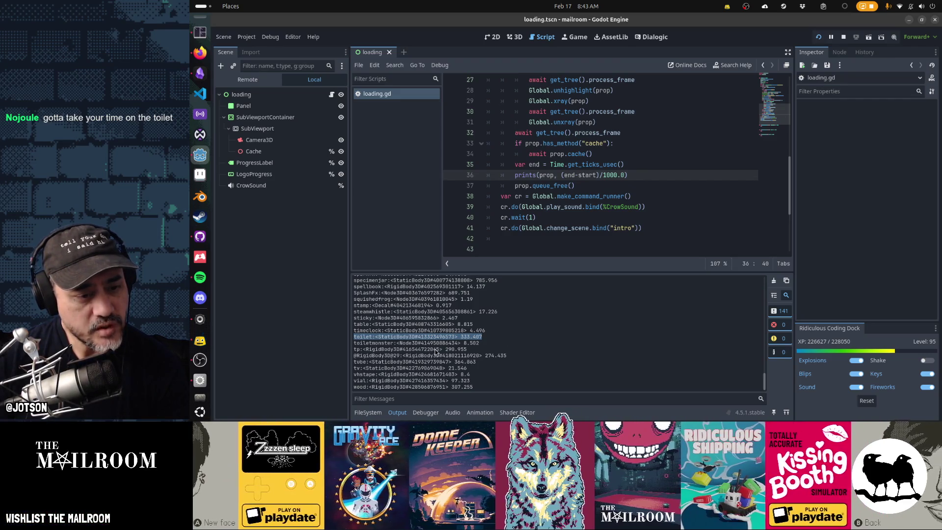
{"action": "double_click", "coordinate": [436, 349]}
{"action": "double_click", "coordinate": [450, 349]}
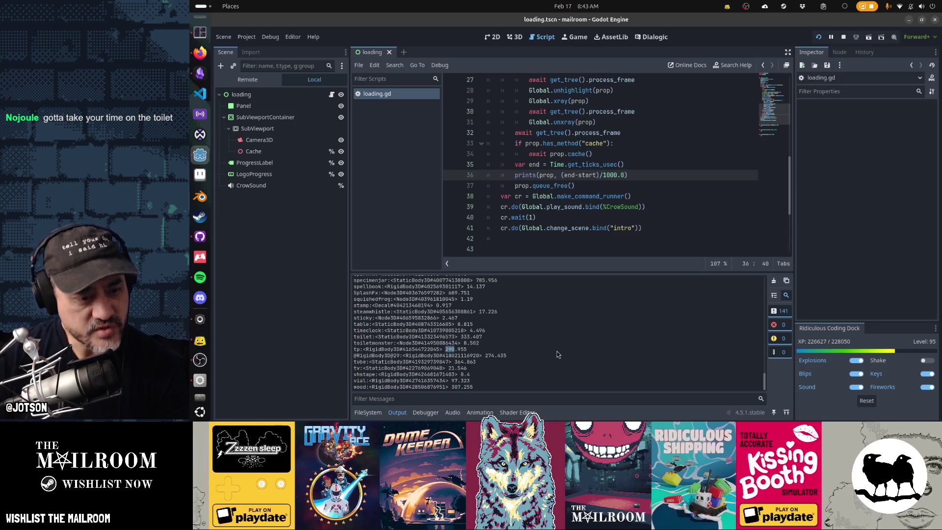
{"action": "double_click", "coordinate": [383, 337]}
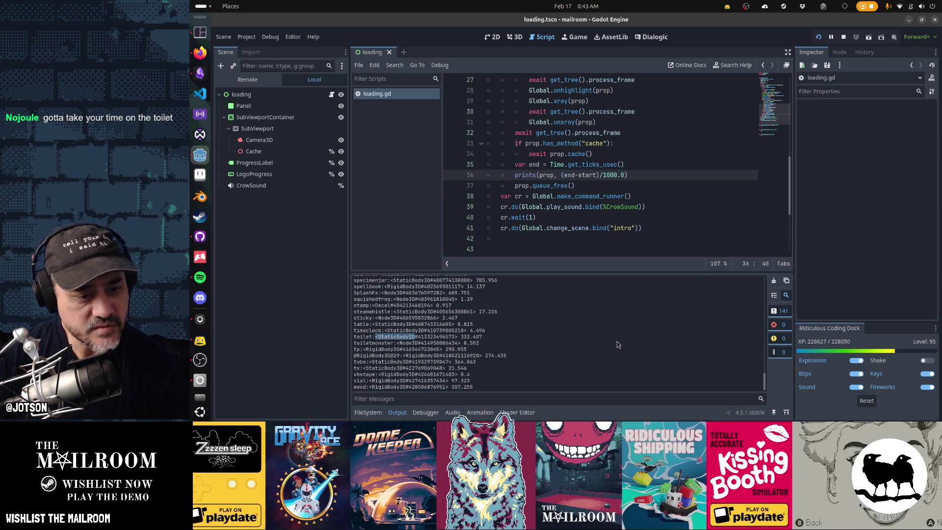
{"action": "double_click", "coordinate": [396, 355]}
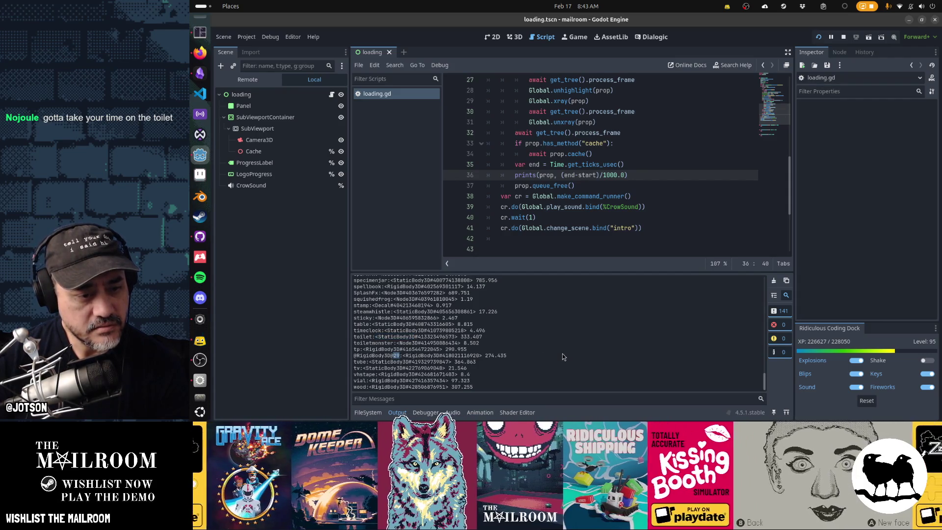
{"action": "double_click", "coordinate": [360, 362]}
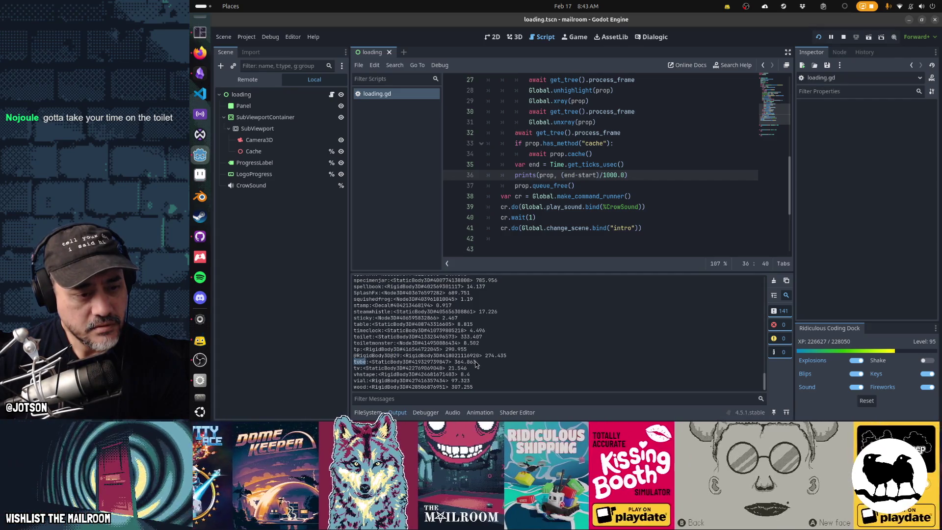
{"action": "left_click_drag", "start_coordinate": [476, 361], "coordinate": [347, 365]}
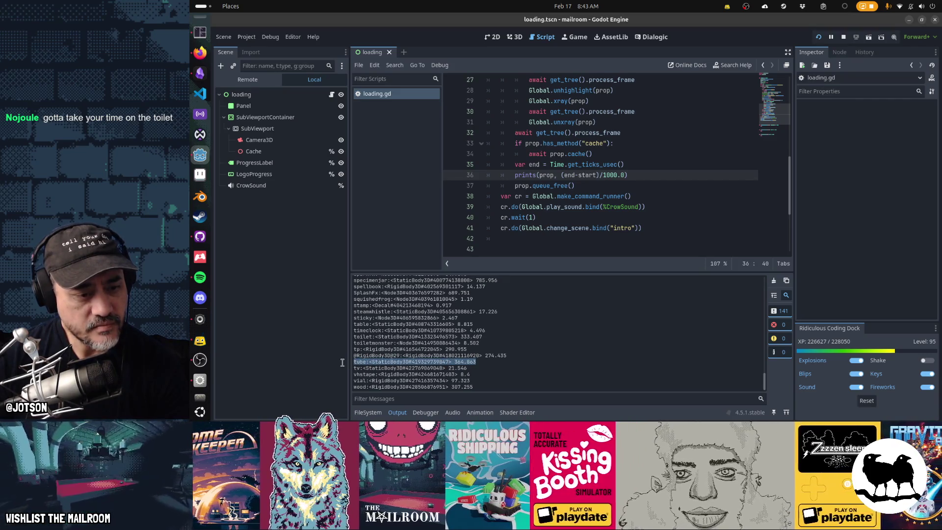
{"action": "left_click_drag", "start_coordinate": [484, 386], "coordinate": [352, 388]}
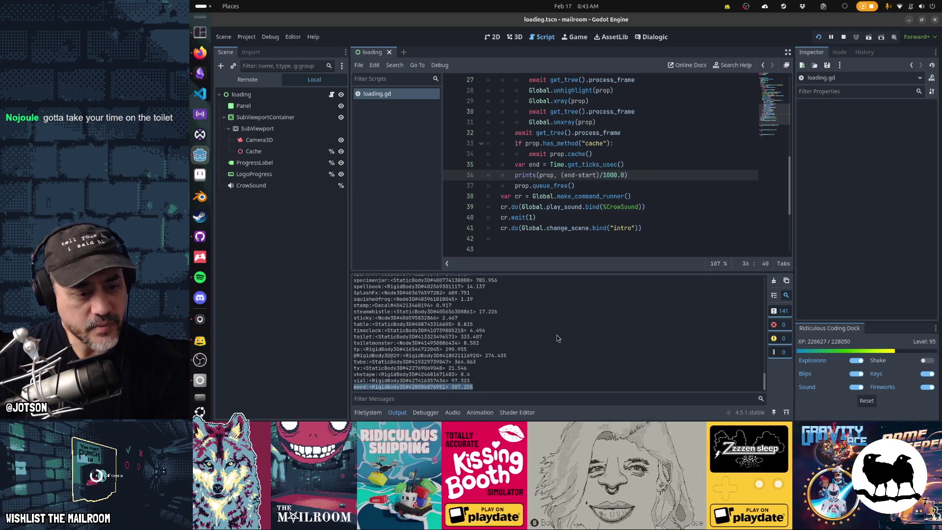
{"action": "scroll", "coordinate": [557, 334], "scroll_direction": "up", "scroll_amount": 3}
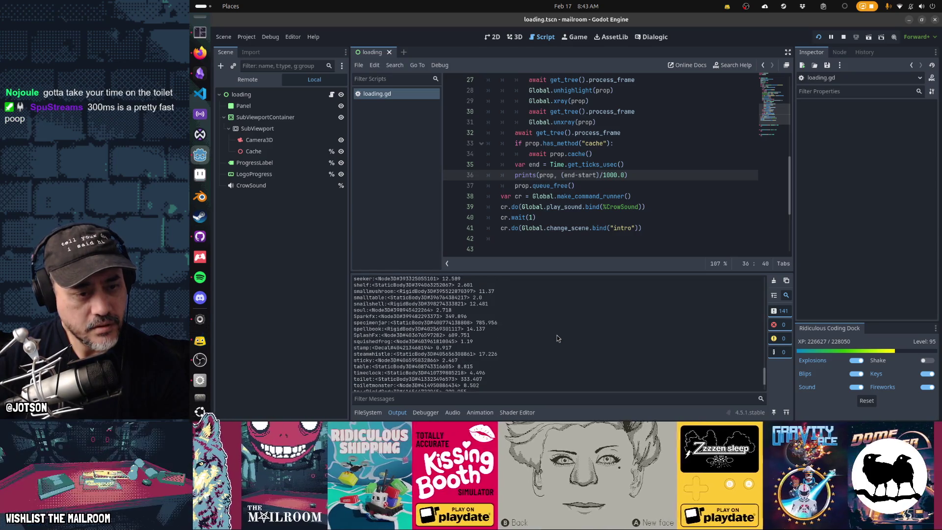
{"action": "scroll", "coordinate": [557, 335], "scroll_direction": "up", "scroll_amount": 6}
{"action": "scroll", "coordinate": [557, 336], "scroll_direction": "up", "scroll_amount": 10}
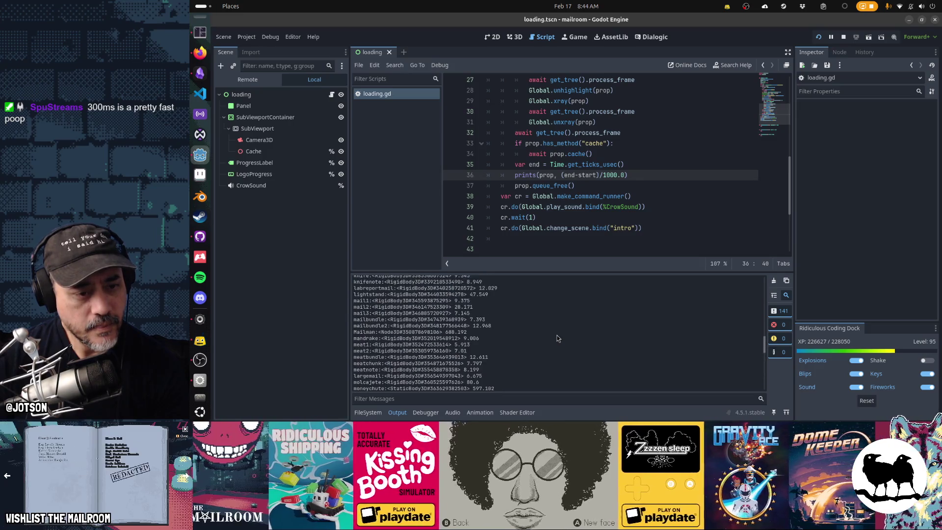
{"action": "scroll", "coordinate": [558, 338], "scroll_direction": "up", "scroll_amount": 15}
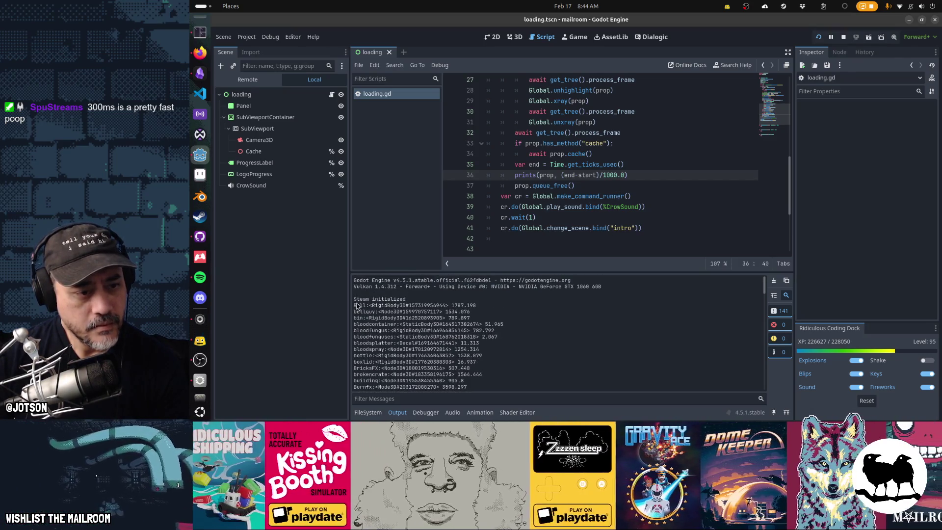
- Select the prop timing log in the Output panel down to its end, then stop the game
{"action": "left_click_drag", "start_coordinate": [353, 305], "coordinate": [448, 418]}
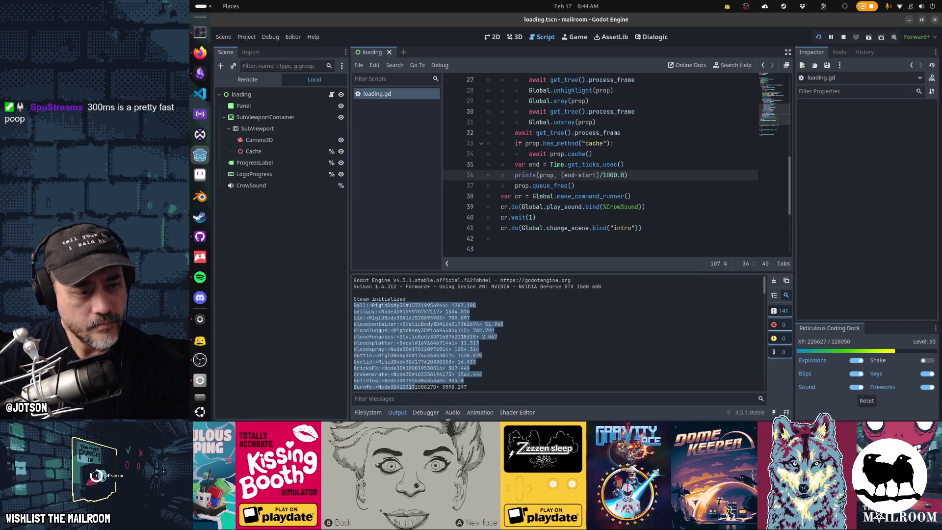
{"action": "scroll", "coordinate": [497, 380], "scroll_direction": "down", "scroll_amount": 20}
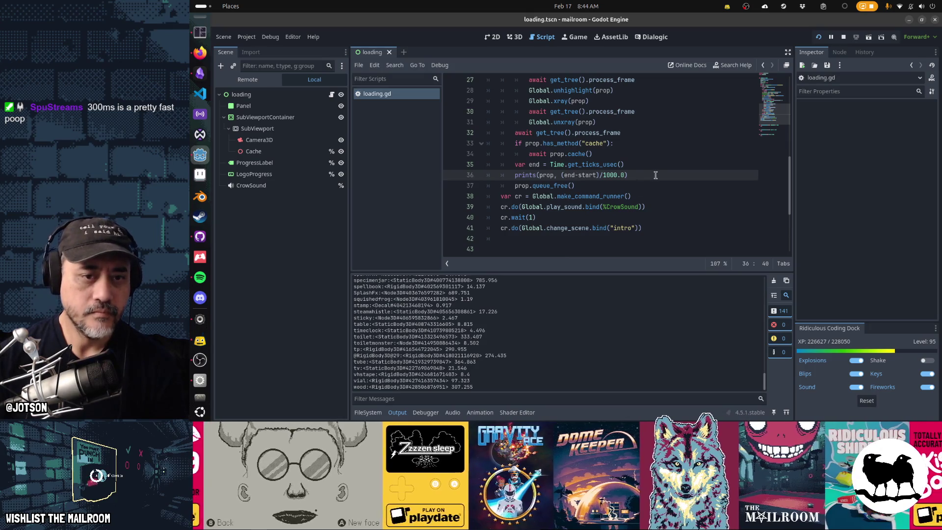
{"action": "key", "text": "shift+Home"}
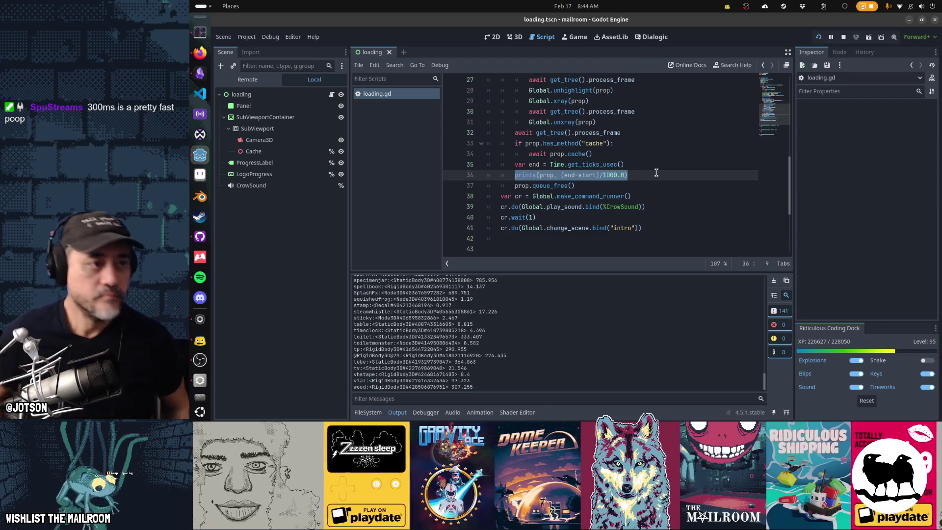
{"action": "left_click", "coordinate": [567, 185]}
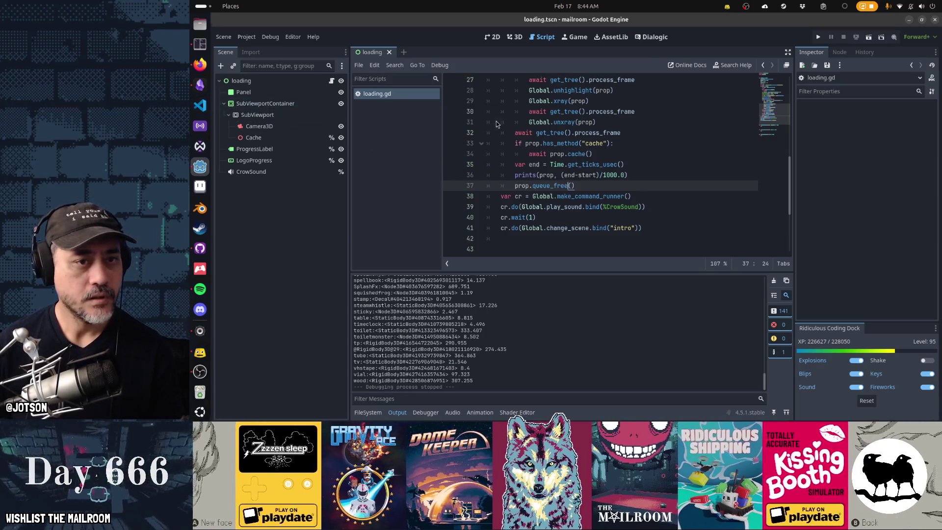
{"action": "key", "text": "super"}
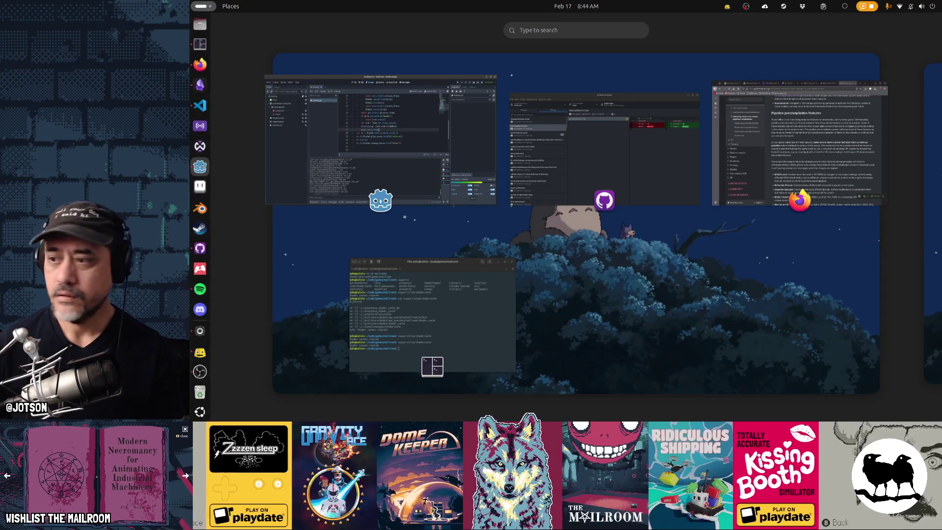
- Dismiss the Activities overview to get back to the editor window
{"action": "key", "text": "super"}
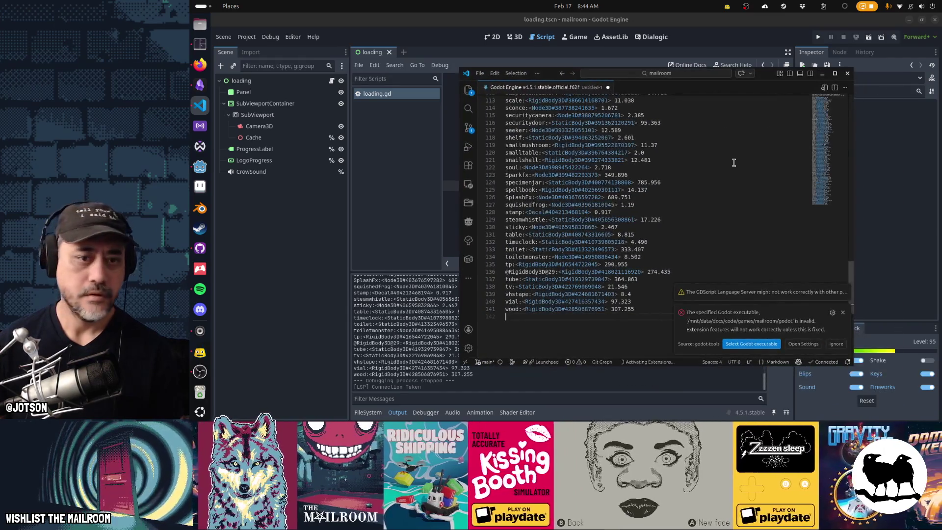
- Delete the engine header lines, move bloodfungus up, and remove bloodcontainer through bloodsplatter
{"action": "key", "text": "ctrl+Home"}
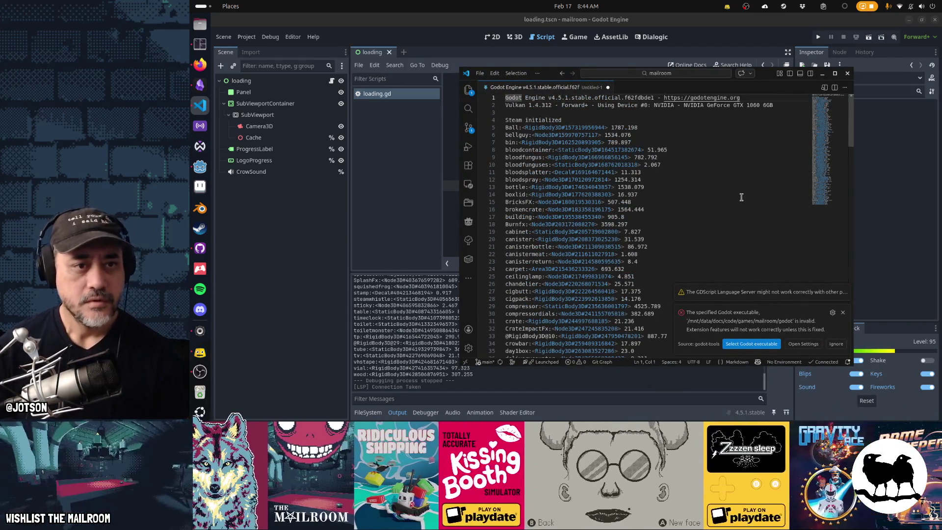
{"action": "key", "text": "ctrl+shift+k"}
{"action": "key", "text": "ctrl+shift+k"}
{"action": "key", "text": "ctrl+shift+k"}
{"action": "key", "text": "Down"}
{"action": "key", "text": "Down"}
{"action": "key", "text": "Down"}
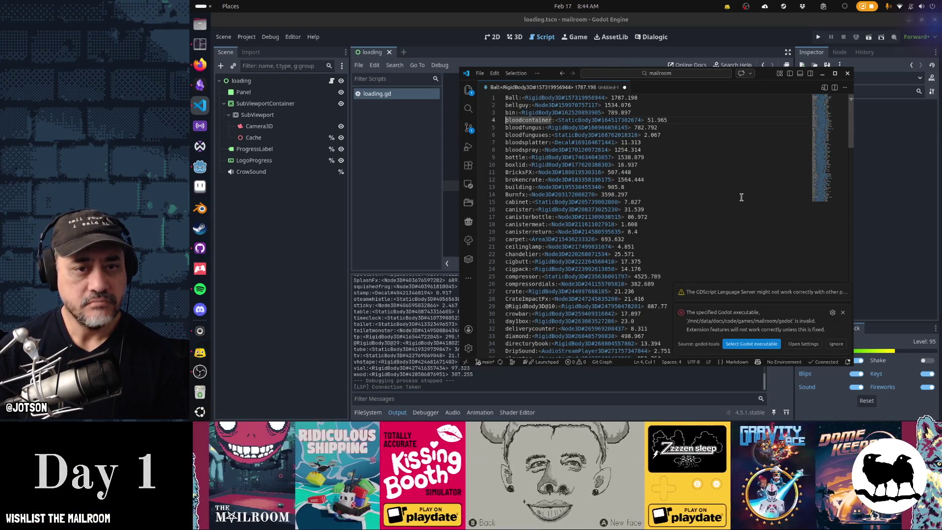
{"action": "key", "text": "alt+Down"}
{"action": "key", "text": "Up"}
{"action": "key", "text": "ctrl+Return"}
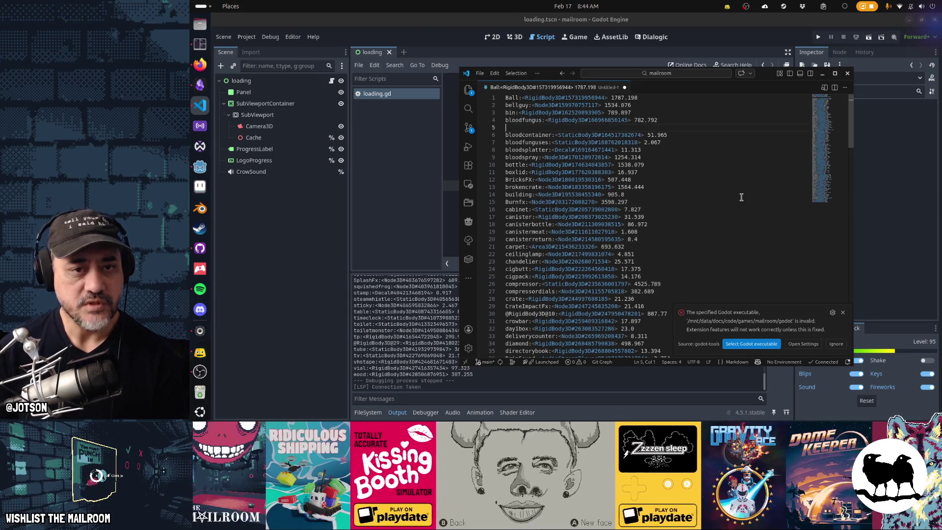
{"action": "key", "text": "Down"}
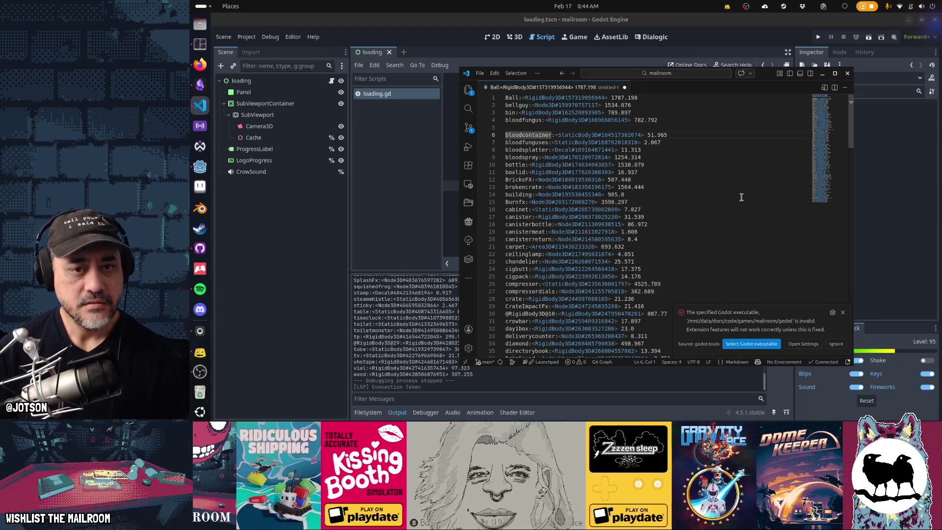
{"action": "key", "text": "ctrl+shift+k"}
{"action": "key", "text": "ctrl+shift+k"}
{"action": "key", "text": "ctrl+shift+k"}
{"action": "key", "text": "BackSpace"}
{"action": "key", "text": "Down"}
{"action": "key", "text": "Down"}
- Remove the fast boxlid, cabinet, canistermeat, canisterreturn and ceilinglamp entries, keeping the canister lines
{"action": "key", "text": "ctrl+shift+k"}
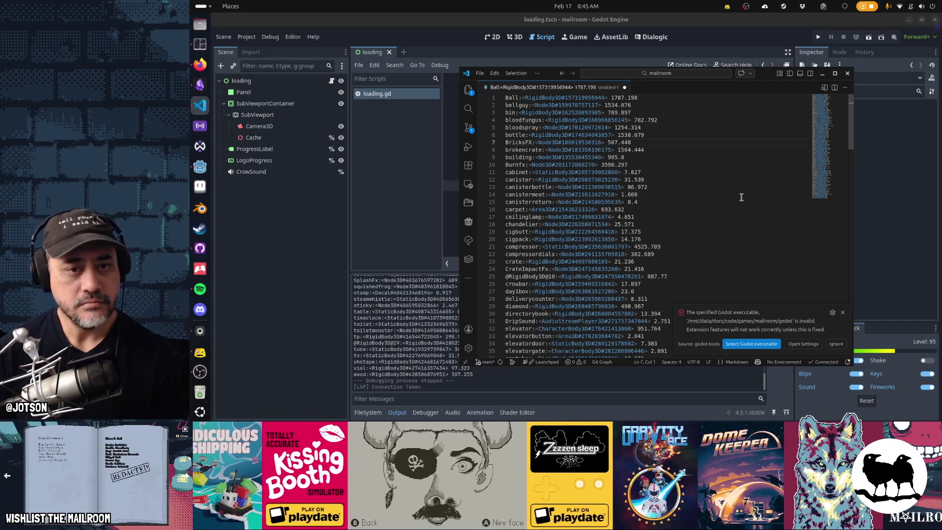
{"action": "key", "text": "Down"}
{"action": "key", "text": "Down"}
{"action": "key", "text": "Down"}
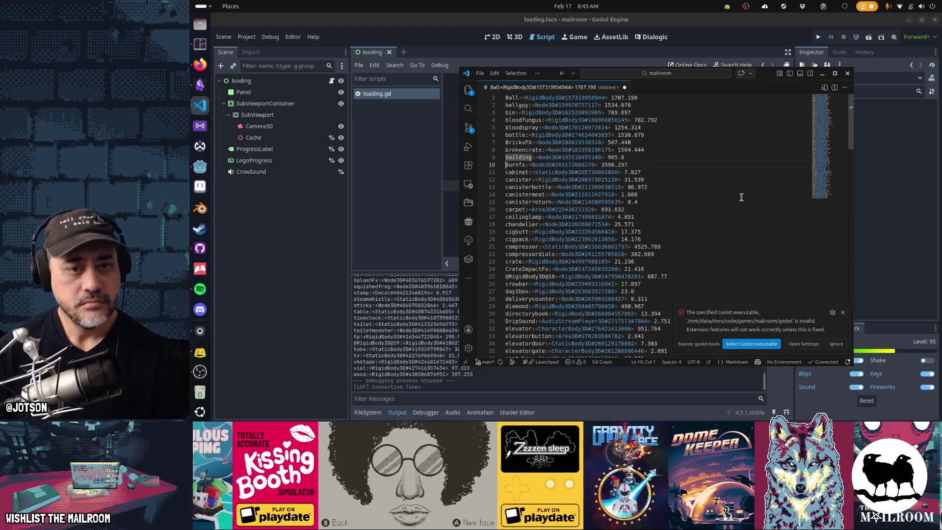
{"action": "key", "text": "ctrl+shift+k"}
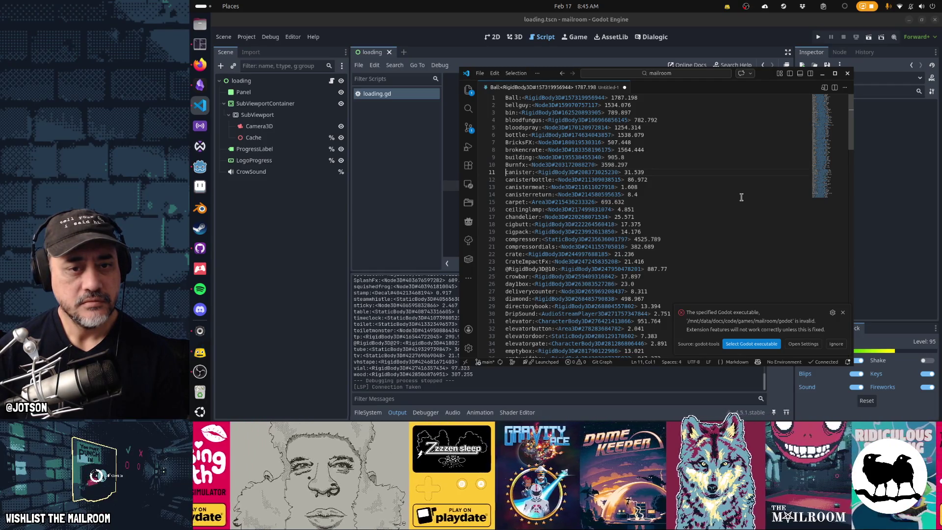
{"action": "key", "text": "ctrl+shift+k"}
{"action": "key", "text": "ctrl+shift+k"}
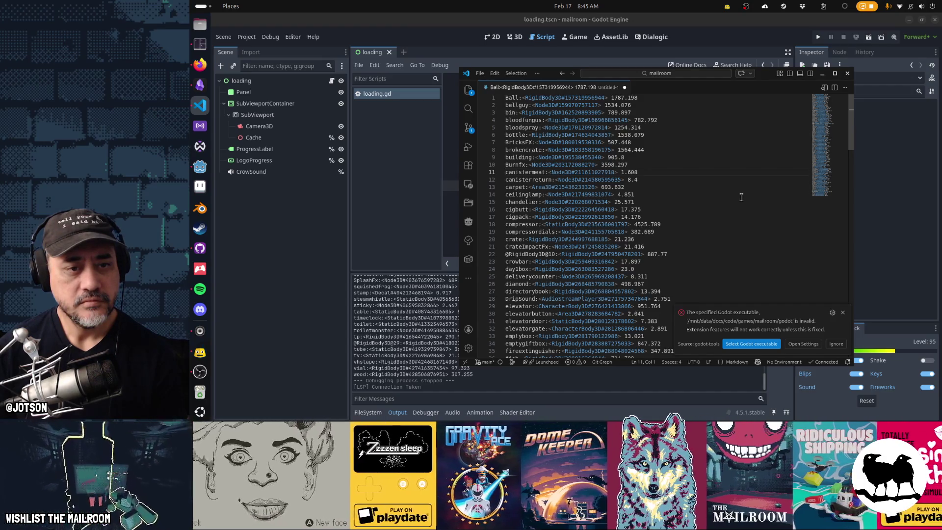
{"action": "key", "text": "ctrl+z"}
{"action": "key", "text": "ctrl+z"}
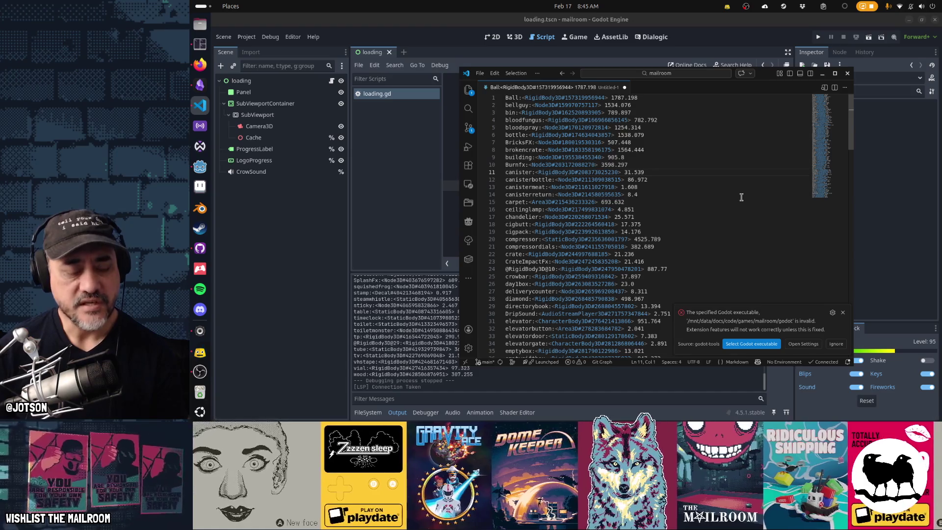
{"action": "key", "text": "Down"}
{"action": "key", "text": "Down"}
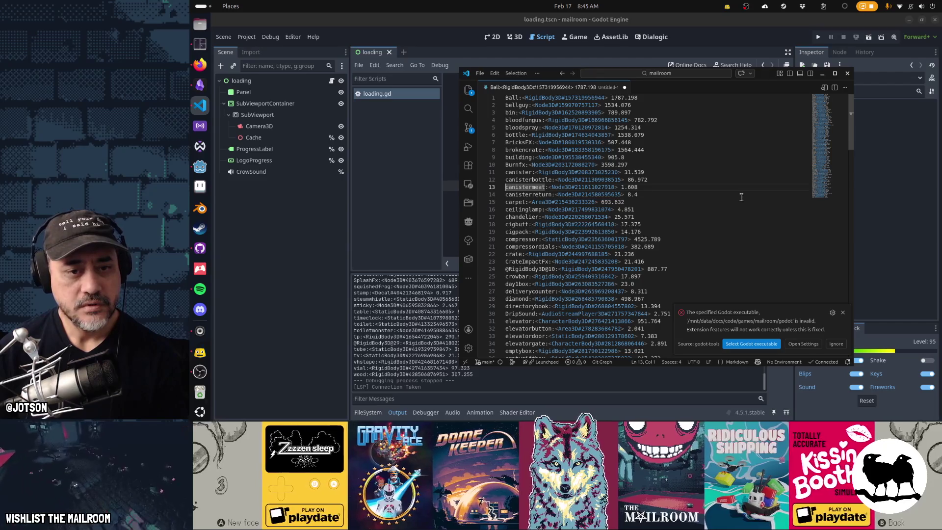
{"action": "key", "text": "ctrl+shift+k"}
{"action": "key", "text": "ctrl+shift+k"}
{"action": "key", "text": "Down"}
{"action": "key", "text": "ctrl+shift+k"}
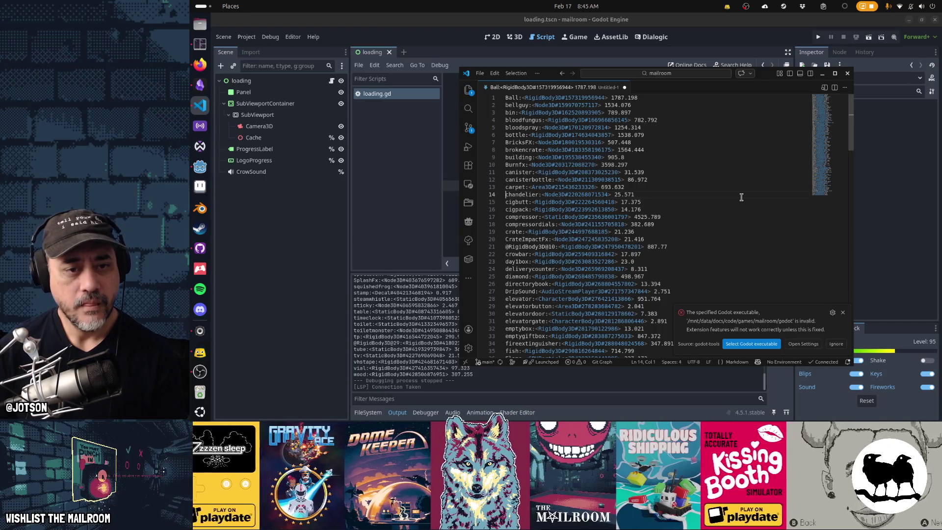
- Remove the fast cigbutt, cigpack, chandelier and crate entries
{"action": "key", "text": "Down"}
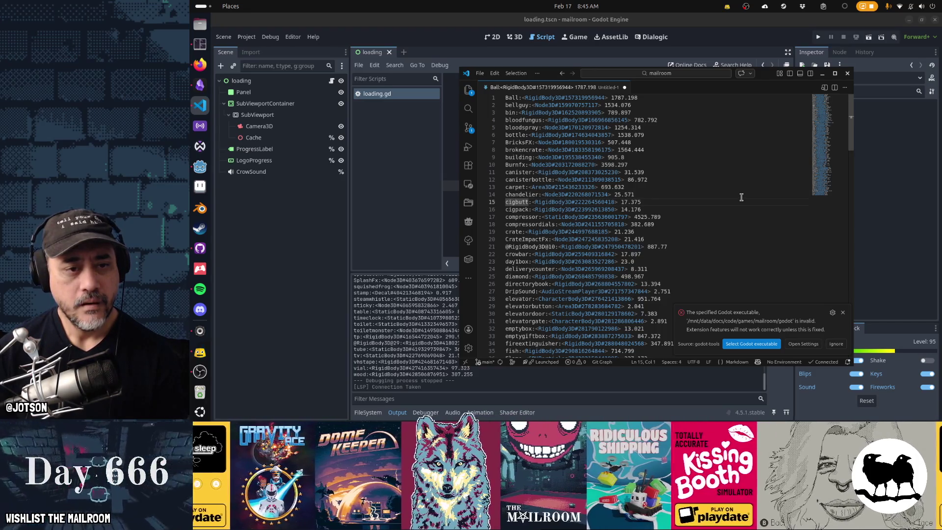
{"action": "key", "text": "ctrl+shift+k"}
{"action": "key", "text": "ctrl+shift+k"}
{"action": "key", "text": "Down"}
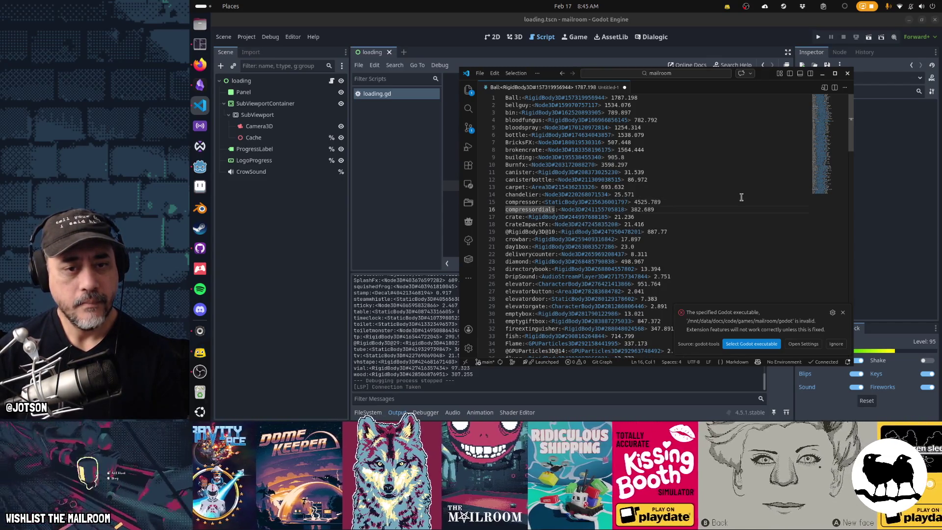
{"action": "key", "text": "Up"}
{"action": "key", "text": "Up"}
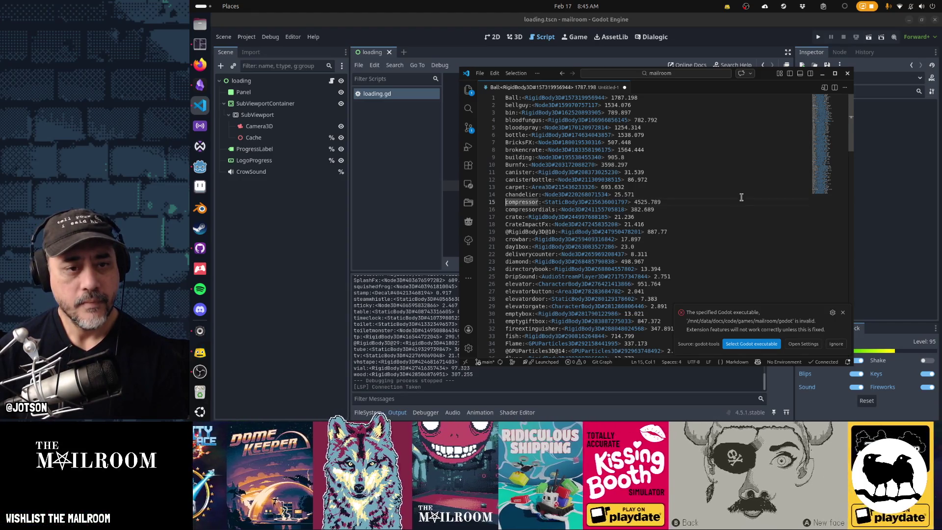
{"action": "key", "text": "ctrl+shift+k"}
{"action": "key", "text": "Up"}
{"action": "key", "text": "Up"}
{"action": "key", "text": "Up"}
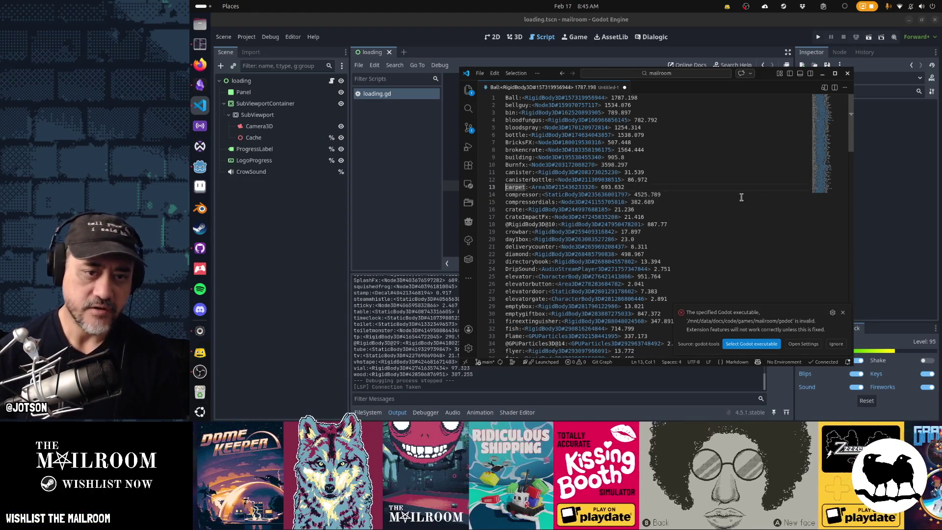
{"action": "key", "text": "Up"}
{"action": "key", "text": "Up"}
{"action": "key", "text": "Up"}
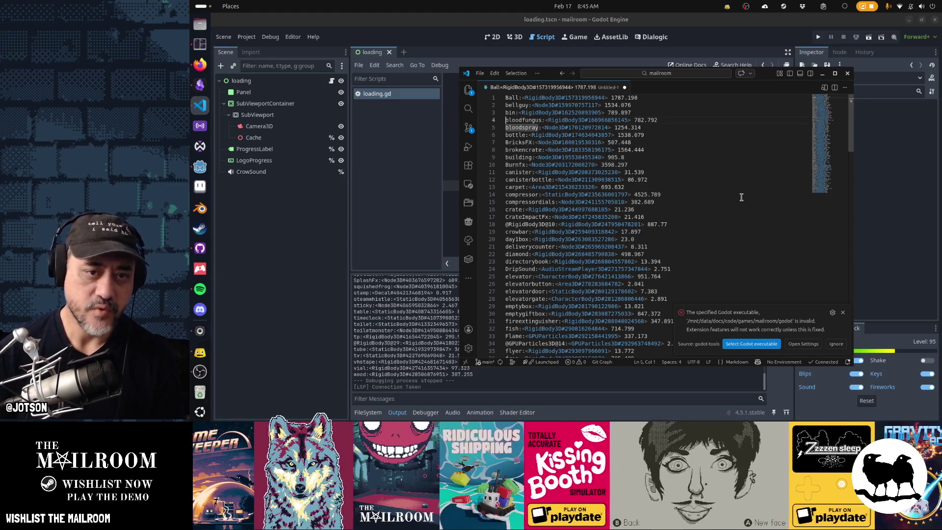
{"action": "key", "text": "Down"}
{"action": "key", "text": "Down"}
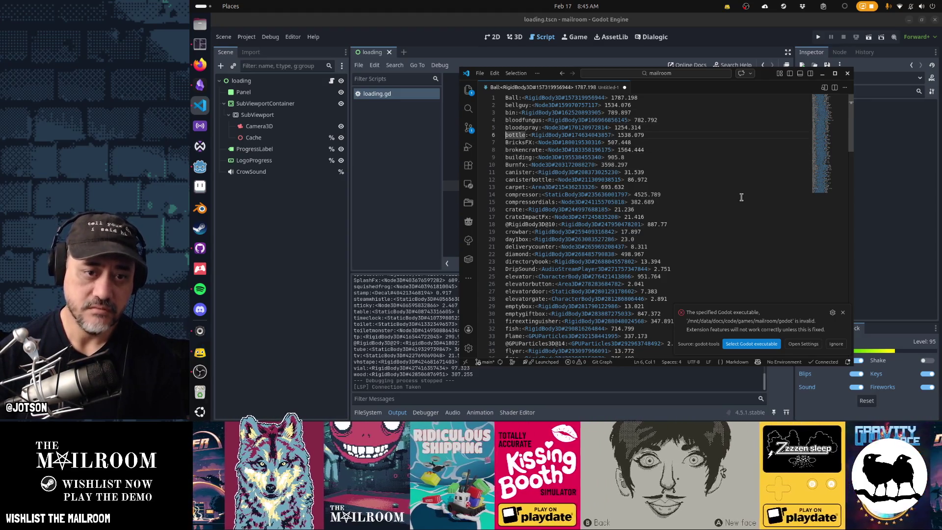
{"action": "key", "text": "Down"}
{"action": "key", "text": "Down"}
{"action": "key", "text": "Down"}
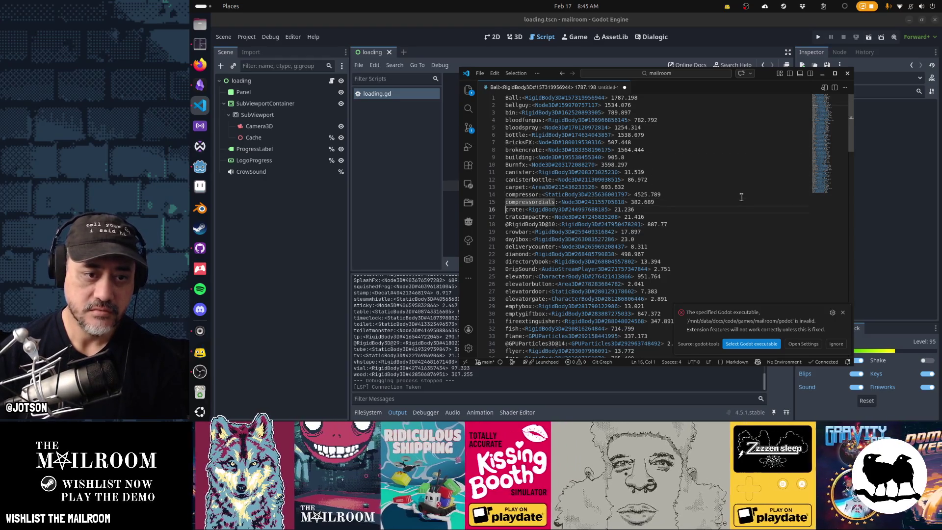
{"action": "key", "text": "shift+Up"}
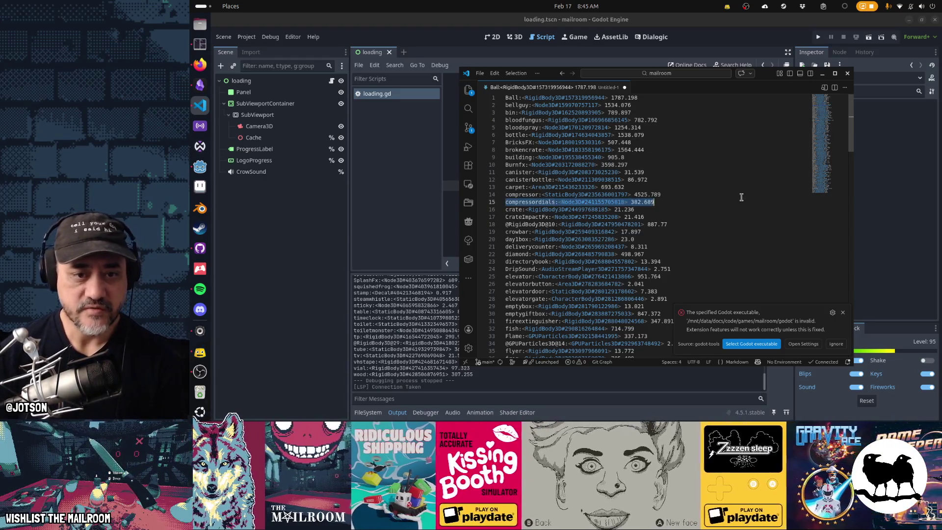
{"action": "key", "text": "shift+Down"}
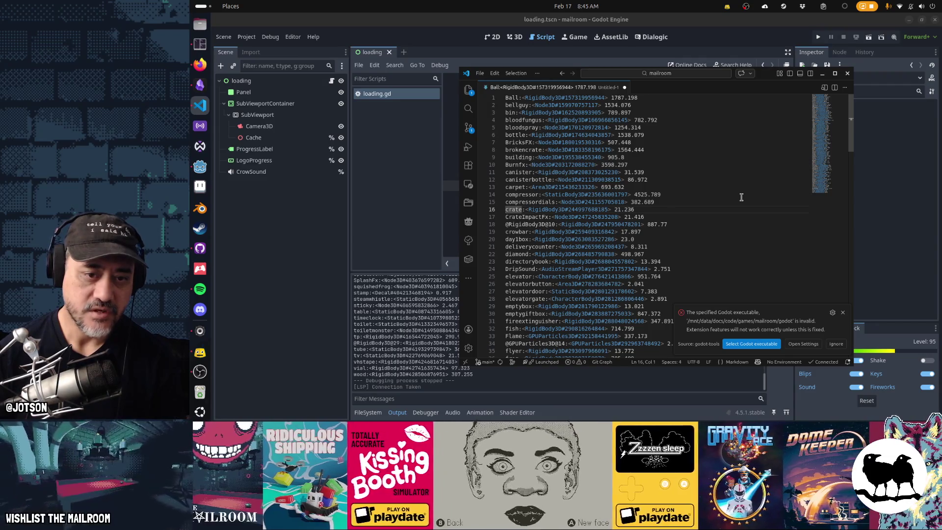
{"action": "key", "text": "ctrl+shift+k"}
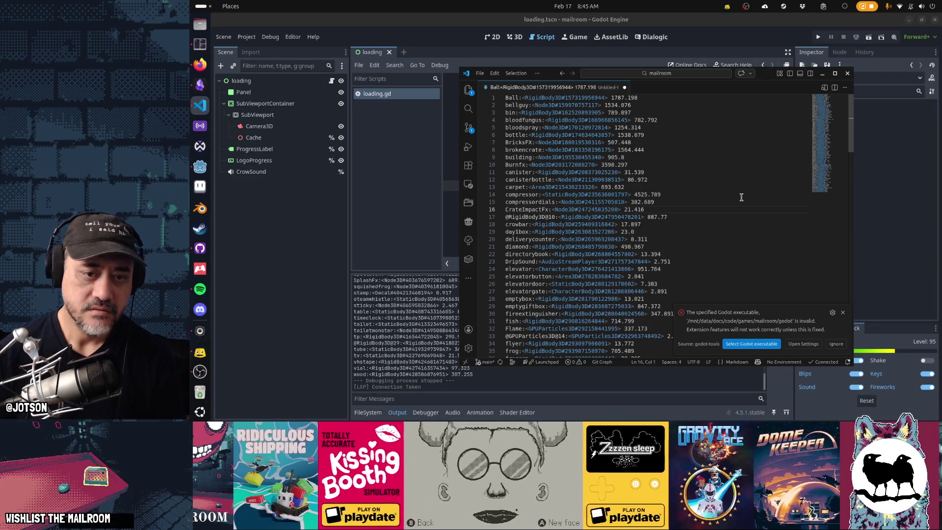
- Delete CrateImpactFx, crowbar through deliverycounter, directorybook, DripSound and elevatorbutton, keeping diamond
{"action": "key", "text": "ctrl+shift+k"}
{"action": "key", "text": "Down"}
{"action": "key", "text": "ctrl+shift+k"}
{"action": "key", "text": "ctrl+shift+k"}
{"action": "key", "text": "ctrl+shift+k"}
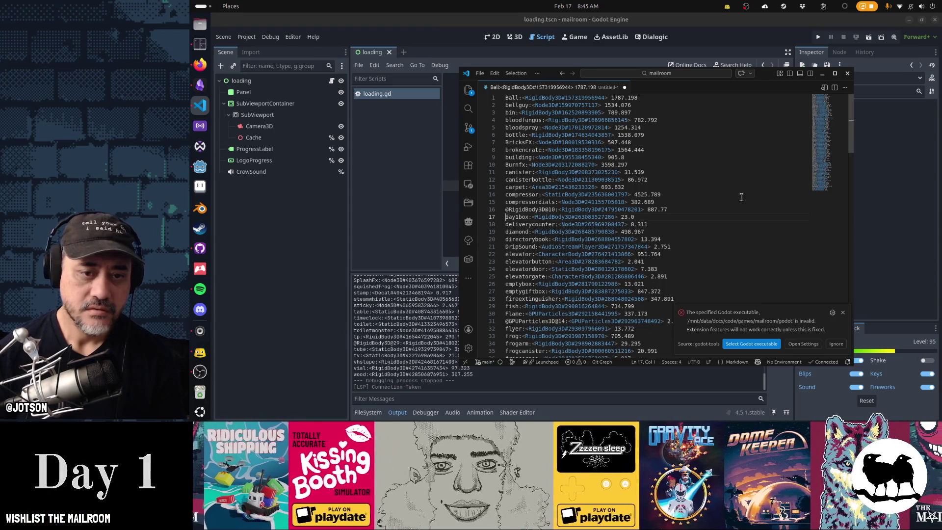
{"action": "key", "text": "Down"}
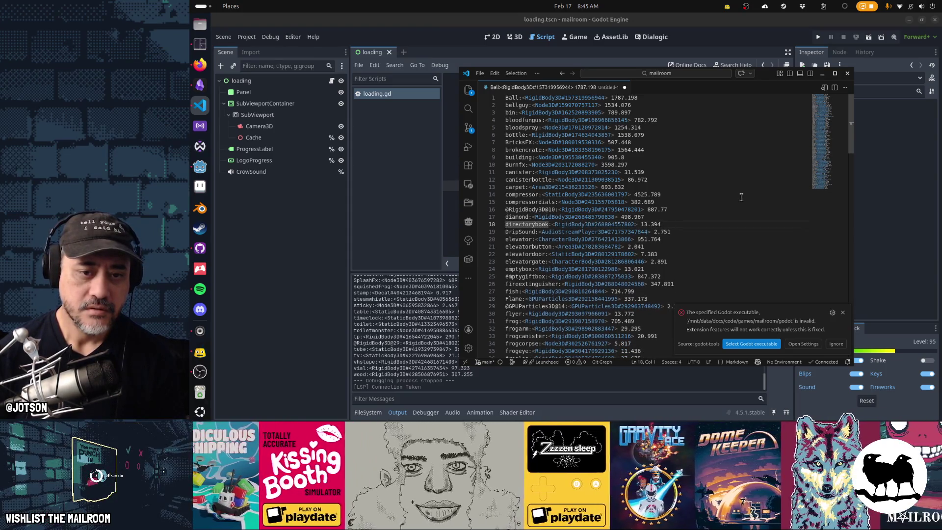
{"action": "key", "text": "ctrl+shift+k"}
{"action": "key", "text": "ctrl+shift+k"}
{"action": "key", "text": "Down"}
{"action": "key", "text": "ctrl+shift+k"}
- Delete the fast elevatordoor through highlight entries, including giftbox, goldcoin, hand and hidenote
{"action": "key", "text": "ctrl+shift+k"}
{"action": "key", "text": "ctrl+shift+k"}
{"action": "key", "text": "ctrl+shift+k"}
{"action": "key", "text": "Down"}
{"action": "key", "text": "Down"}
{"action": "key", "text": "Down"}
{"action": "key", "text": "Down"}
{"action": "key", "text": "ctrl+shift+k"}
{"action": "key", "text": "ctrl+shift+k"}
{"action": "key", "text": "Down"}
{"action": "key", "text": "ctrl+shift+k"}
{"action": "key", "text": "ctrl+shift+k"}
{"action": "key", "text": "ctrl+shift+k"}
{"action": "key", "text": "ctrl+shift+k"}
{"action": "key", "text": "ctrl+shift+k"}
{"action": "key", "text": "ctrl+shift+k"}
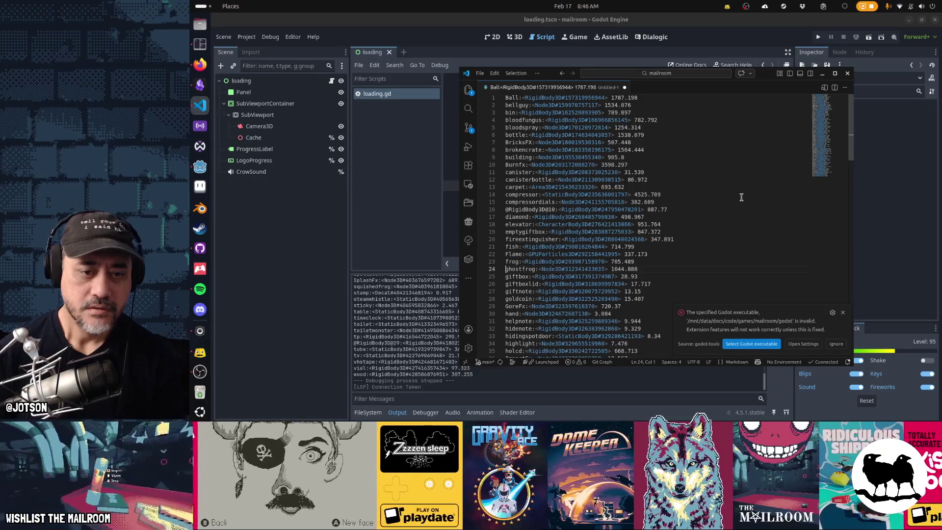
{"action": "key", "text": "Down"}
{"action": "key", "text": "ctrl+shift+k"}
{"action": "key", "text": "ctrl+shift+k"}
{"action": "key", "text": "ctrl+shift+k"}
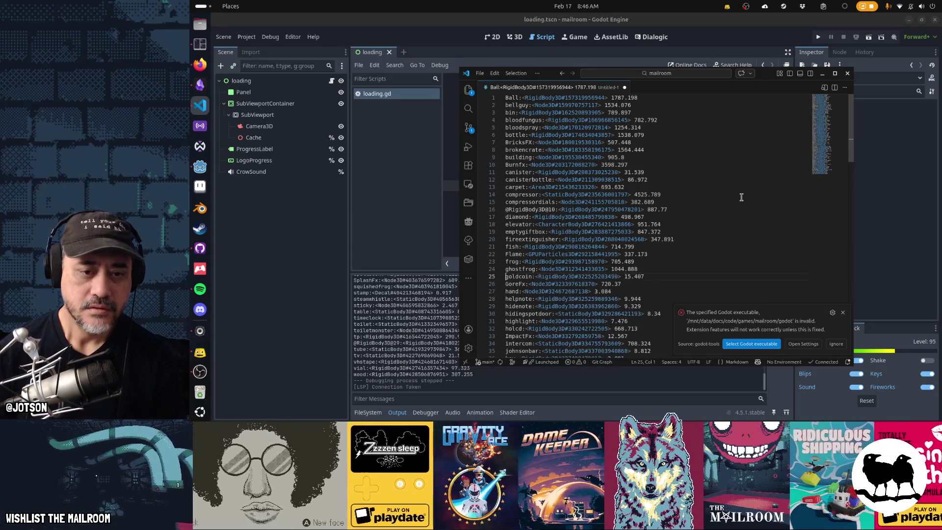
{"action": "key", "text": "Down"}
{"action": "key", "text": "ctrl+shift+k"}
{"action": "key", "text": "ctrl+shift+k"}
{"action": "key", "text": "ctrl+shift+k"}
{"action": "key", "text": "ctrl+shift+k"}
{"action": "key", "text": "Down"}
- Remove johnsonbar, ImpactFx, key, knifenote, labreportmail, lightstand, mail, mailbundle, mandrake and meat
{"action": "key", "text": "ctrl+shift+k"}
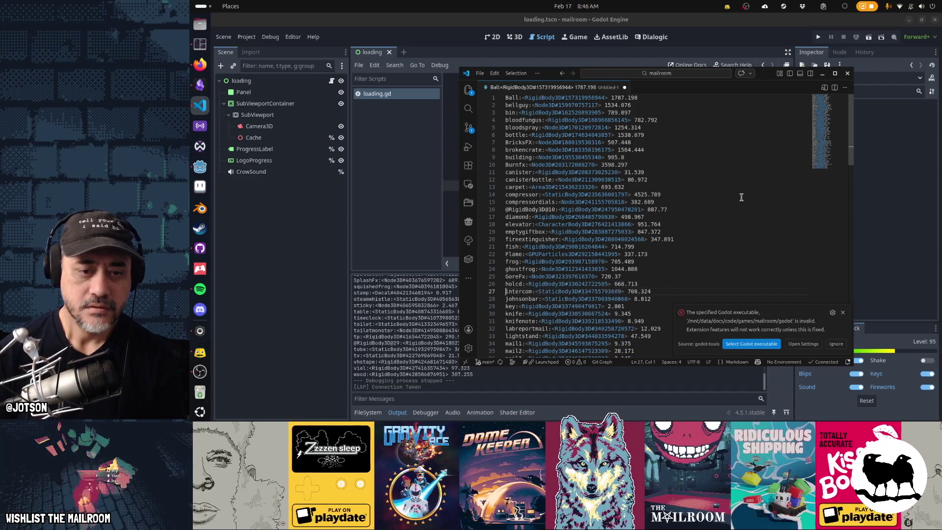
{"action": "key", "text": "Down"}
{"action": "key", "text": "ctrl+shift+k"}
{"action": "key", "text": "ctrl+shift+k"}
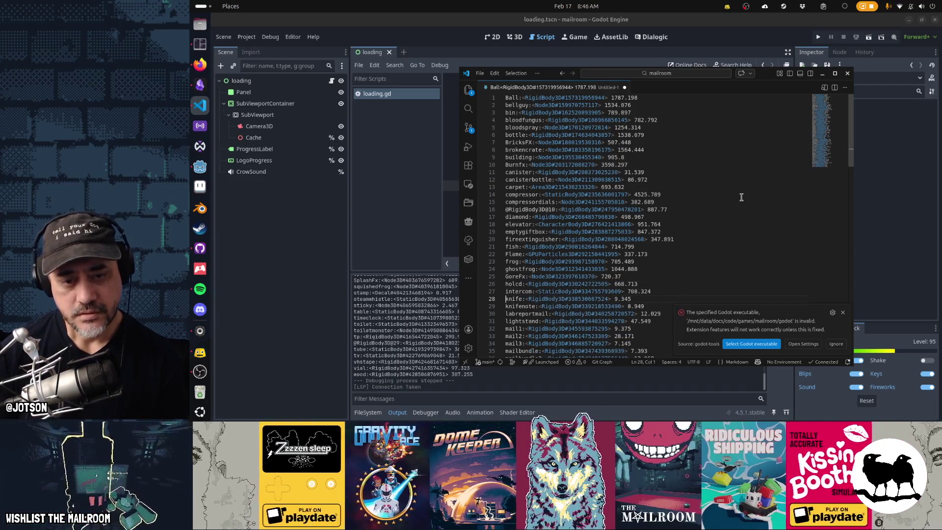
{"action": "key", "text": "ctrl+shift+k"}
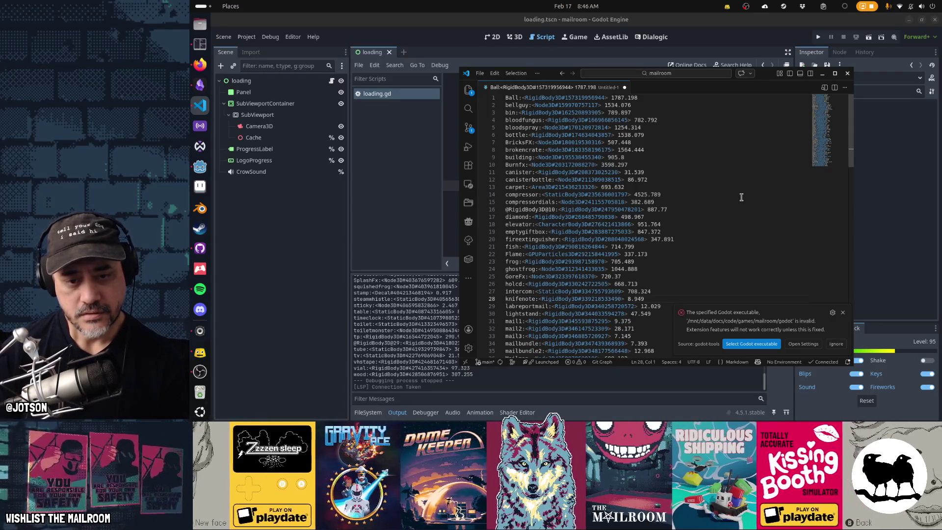
{"action": "key", "text": "ctrl+shift+k"}
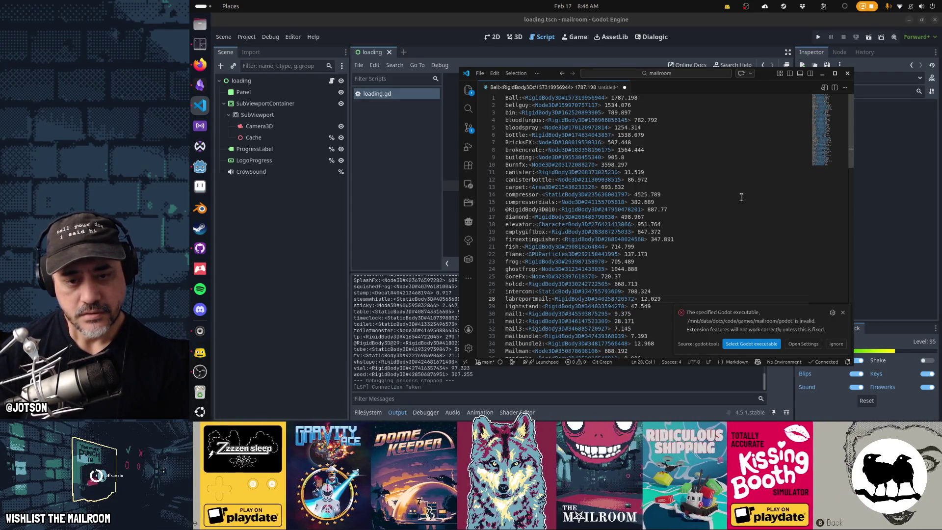
{"action": "key", "text": "ctrl+shift+k"}
{"action": "key", "text": "ctrl+shift+k"}
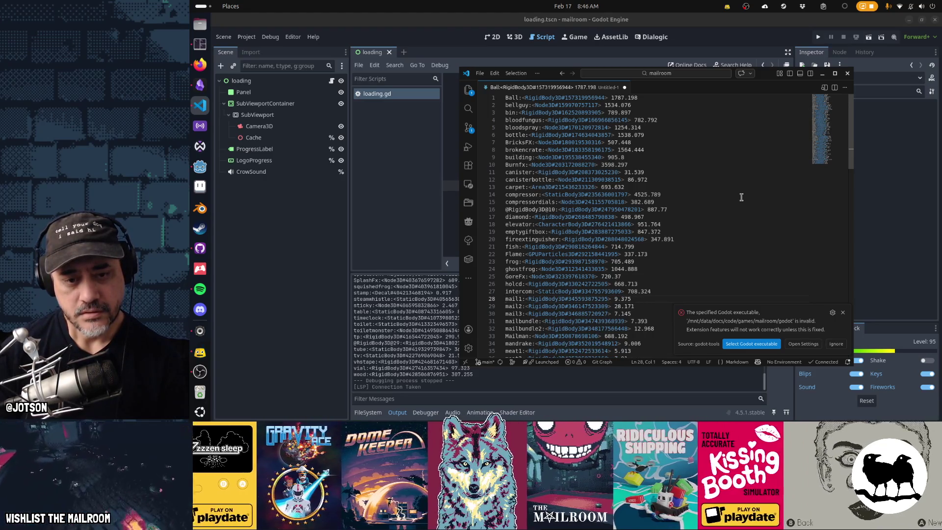
{"action": "key", "text": "ctrl+shift+k"}
{"action": "key", "text": "ctrl+shift+k"}
{"action": "key", "text": "ctrl+shift+k"}
{"action": "key", "text": "Down"}
{"action": "key", "text": "ctrl+shift+k"}
{"action": "key", "text": "ctrl+shift+k"}
{"action": "key", "text": "ctrl+shift+k"}
{"action": "key", "text": "ctrl+shift+k"}
{"action": "key", "text": "ctrl+shift+k"}
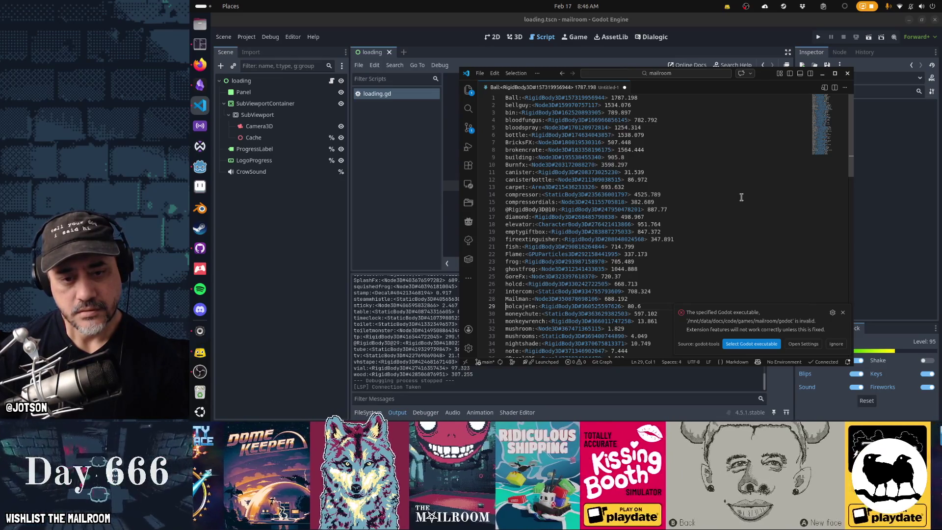
{"action": "key", "text": "ctrl+shift+k"}
{"action": "key", "text": "Down"}
{"action": "key", "text": "ctrl+shift+k"}
{"action": "key", "text": "ctrl+shift+k"}
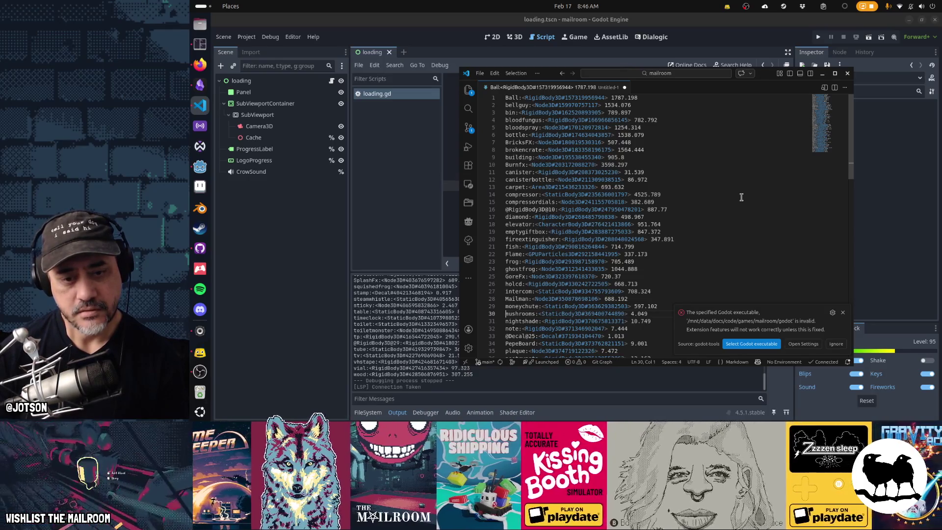
{"action": "key", "text": "ctrl+shift+k"}
{"action": "key", "text": "ctrl+shift+k"}
{"action": "key", "text": "ctrl+shift+k"}
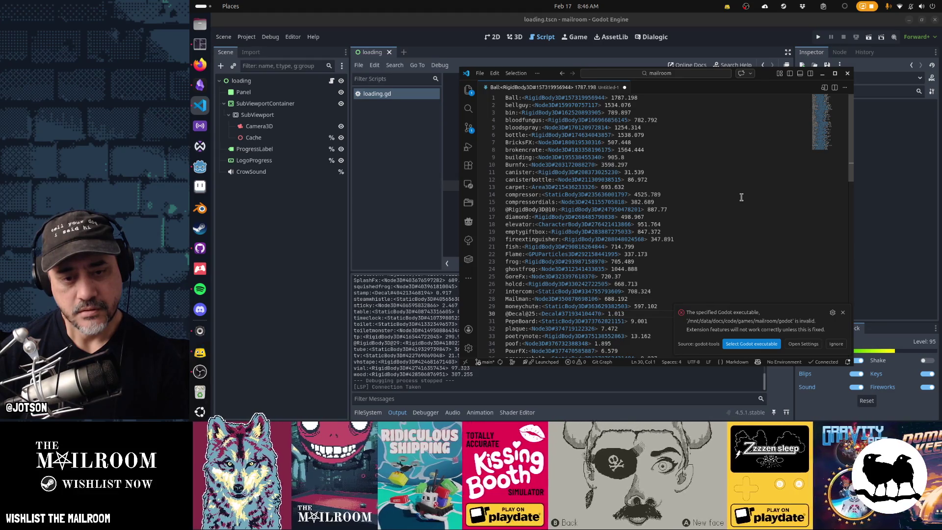
{"action": "key", "text": "ctrl+shift+k"}
{"action": "key", "text": "ctrl+shift+k"}
{"action": "key", "text": "ctrl+shift+k"}
{"action": "key", "text": "ctrl+shift+k"}
{"action": "key", "text": "ctrl+shift+k"}
{"action": "key", "text": "ctrl+shift+k"}
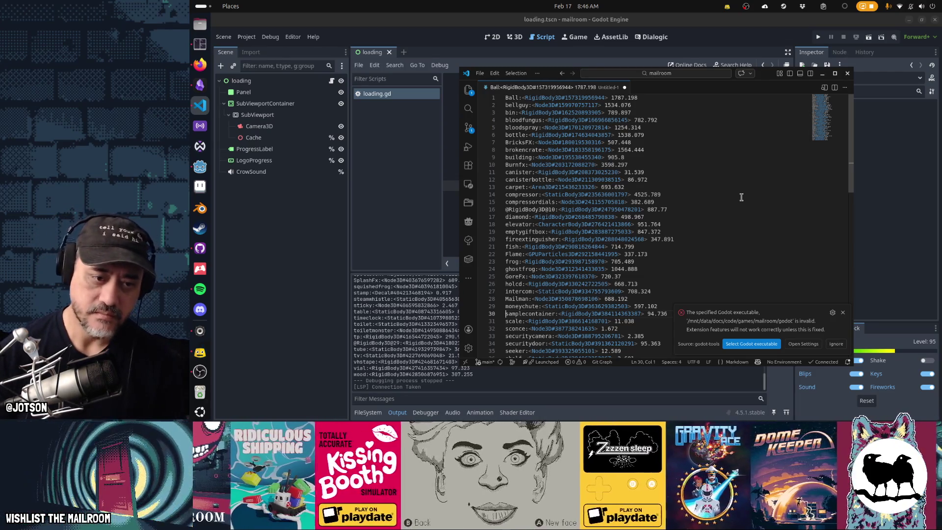
{"action": "key", "text": "ctrl+shift+k"}
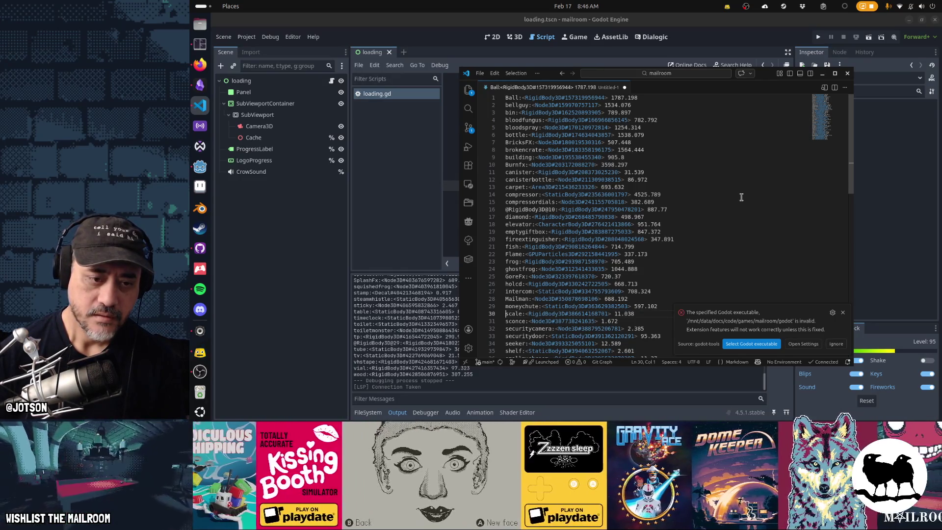
{"action": "key", "text": "ctrl+shift+k"}
{"action": "key", "text": "ctrl+shift+k"}
{"action": "key", "text": "ctrl+shift+k"}
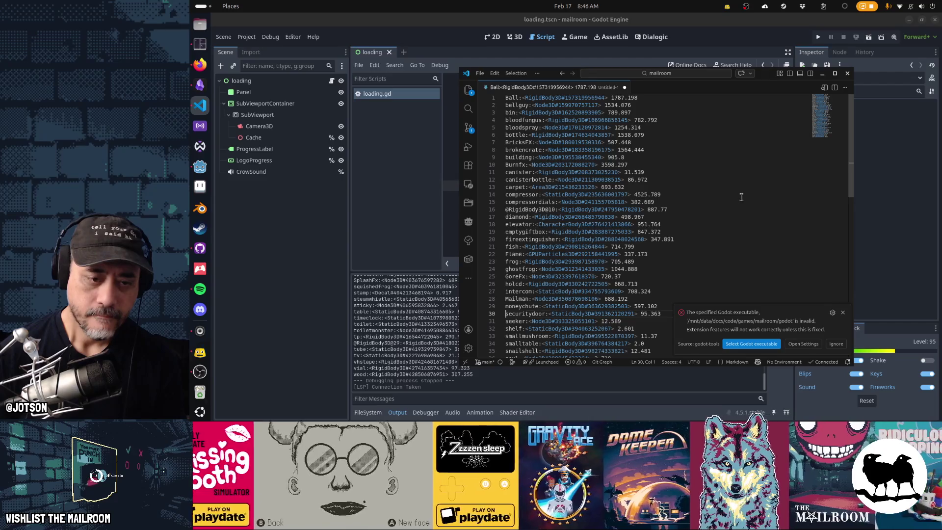
{"action": "key", "text": "ctrl+shift+k"}
{"action": "key", "text": "ctrl+shift+k"}
{"action": "key", "text": "ctrl+shift+k"}
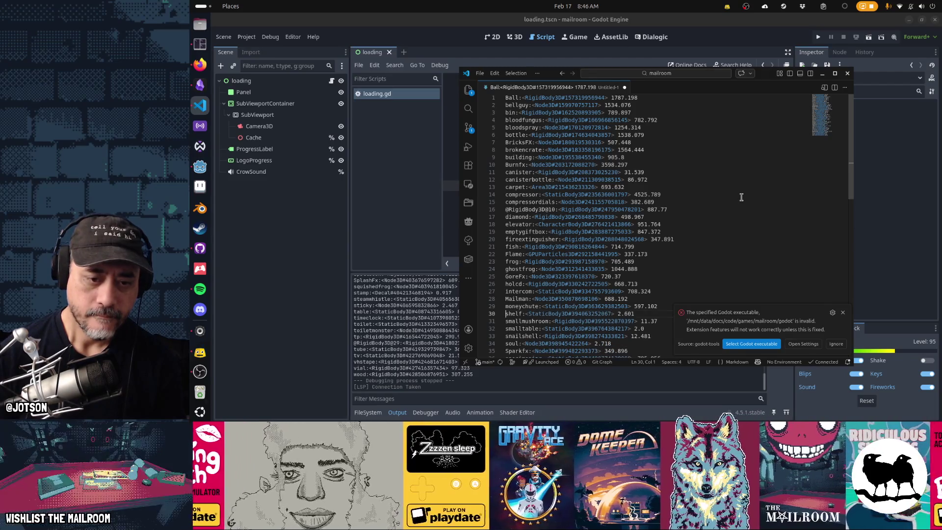
{"action": "key", "text": "ctrl+shift+k"}
{"action": "key", "text": "ctrl+shift+k"}
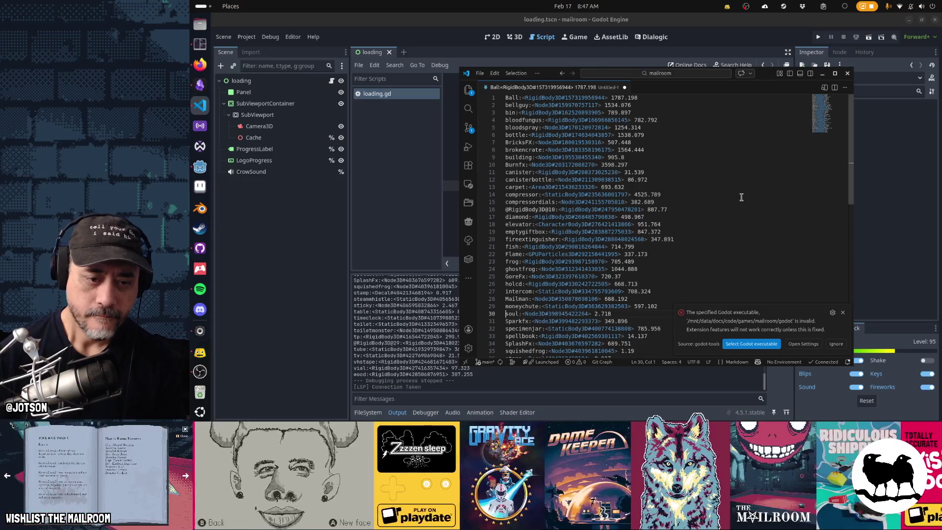
{"action": "key", "text": "ctrl+shift+k"}
- Delete the spellbook, squishedfrog, stamp, sticky, table and timeclock entries
{"action": "scroll", "coordinate": [742, 197], "scroll_direction": "down", "scroll_amount": 1}
{"action": "key", "text": "Down"}
{"action": "key", "text": "Down"}
{"action": "key", "text": "ctrl+shift+k"}
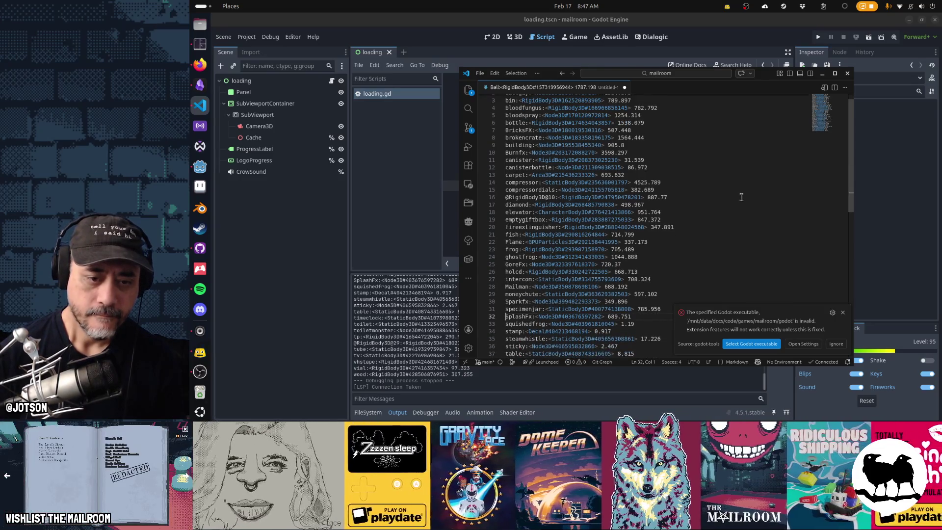
{"action": "key", "text": "Down"}
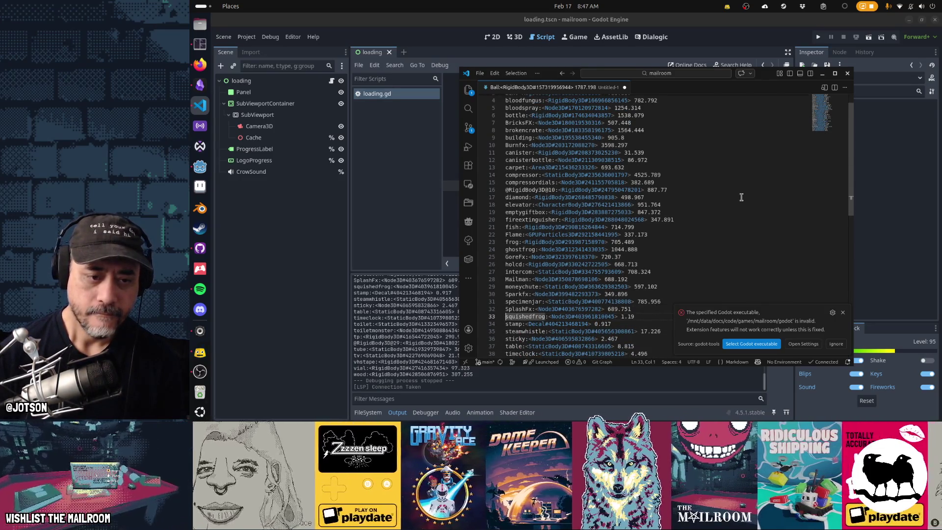
{"action": "key", "text": "ctrl+shift+k"}
{"action": "scroll", "coordinate": [741, 197], "scroll_direction": "down", "scroll_amount": 5}
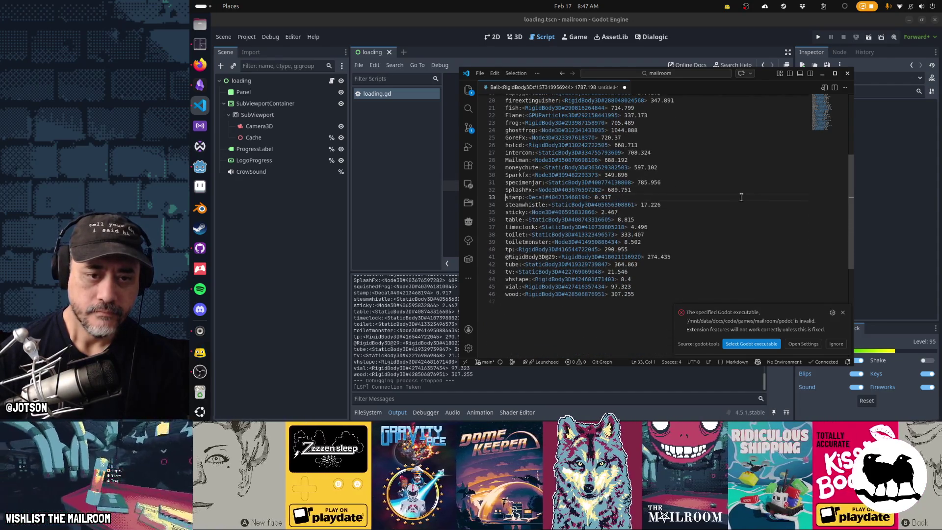
{"action": "key", "text": "ctrl+shift+k"}
{"action": "key", "text": "Down"}
{"action": "key", "text": "ctrl+shift+k"}
{"action": "key", "text": "ctrl+shift+k"}
{"action": "key", "text": "ctrl+shift+k"}
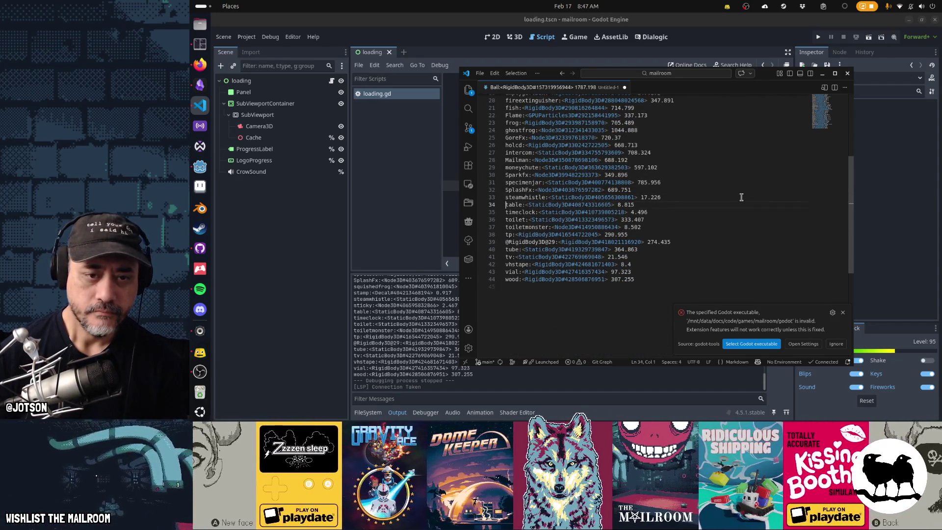
- Remove toiletmonster, tv, vhstape and vial, then select the whole trimmed list
{"action": "key", "text": "Down"}
{"action": "key", "text": "ctrl+shift+k"}
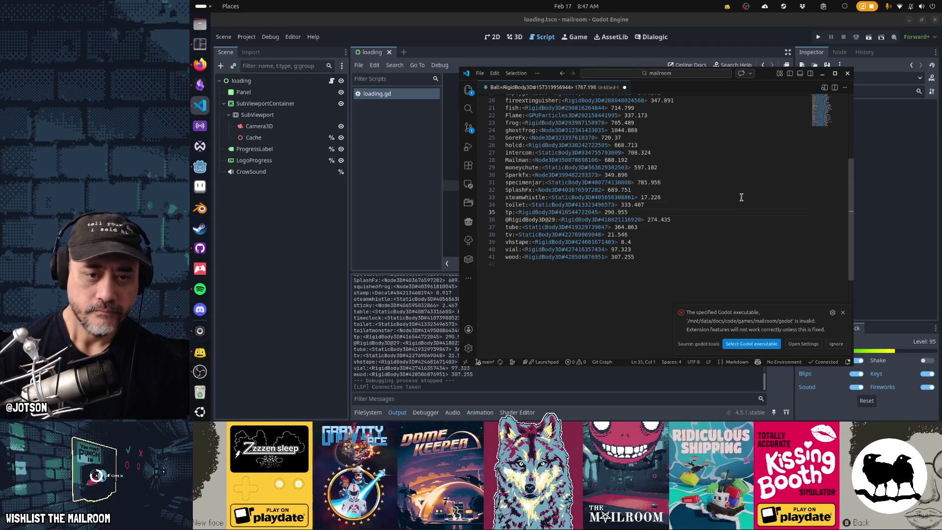
{"action": "key", "text": "Down"}
{"action": "key", "text": "ctrl+shift+k"}
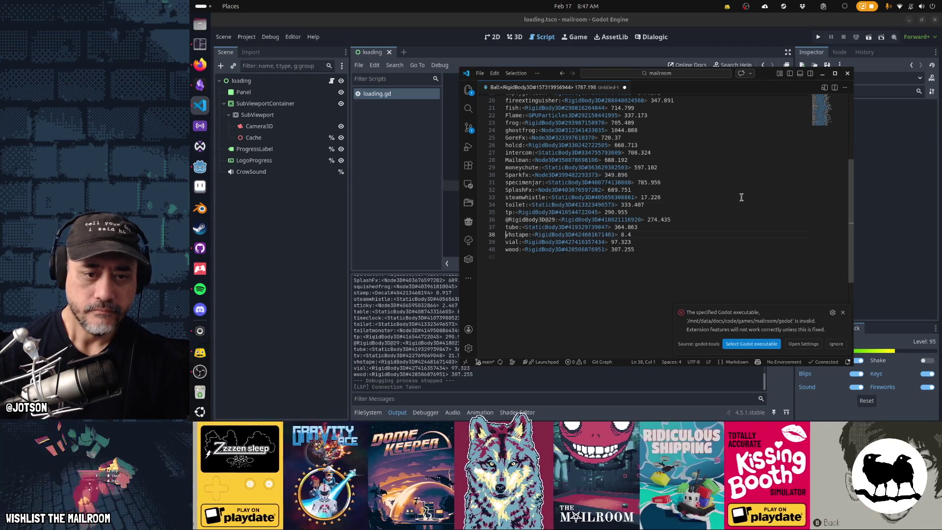
{"action": "key", "text": "ctrl+shift+k"}
{"action": "key", "text": "ctrl+shift+k"}
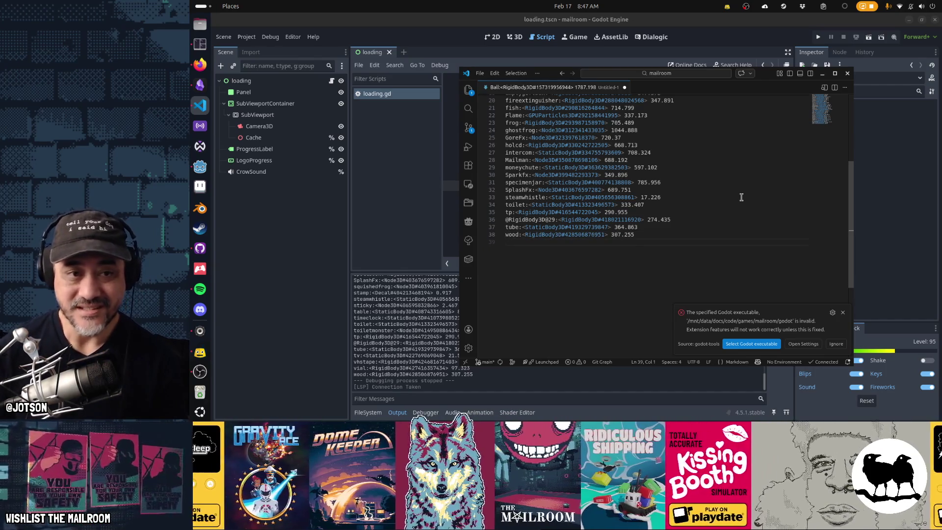
{"action": "key", "text": "ctrl+a"}
{"action": "key", "text": "Right"}
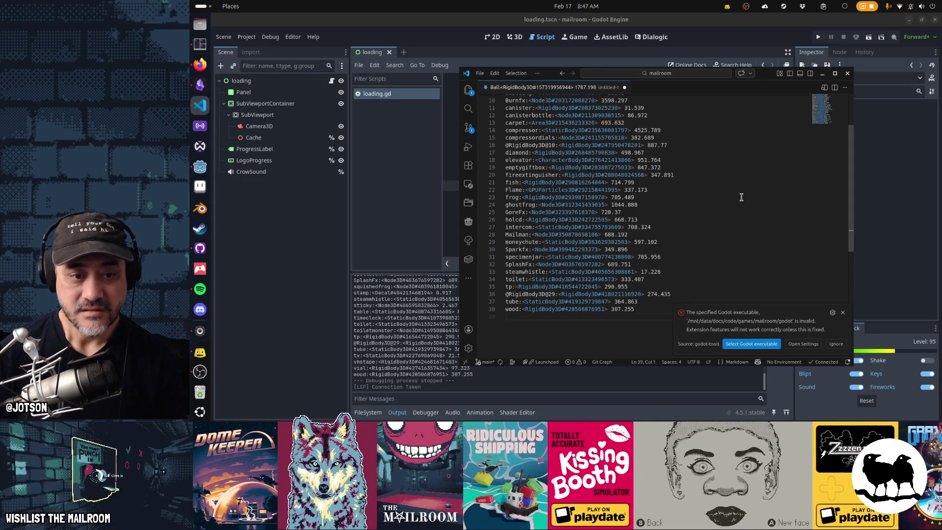
{"action": "key", "text": "ctrl+a"}
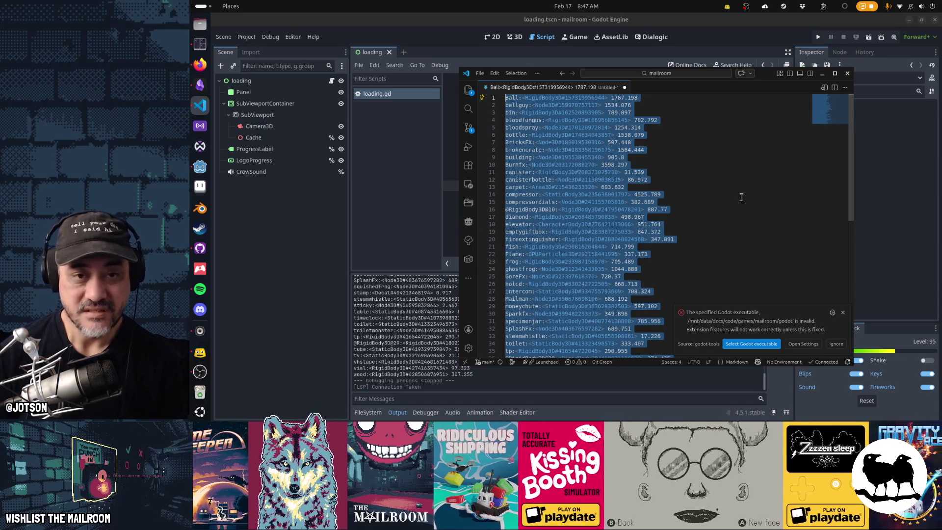
{"action": "left_click", "coordinate": [742, 197]}
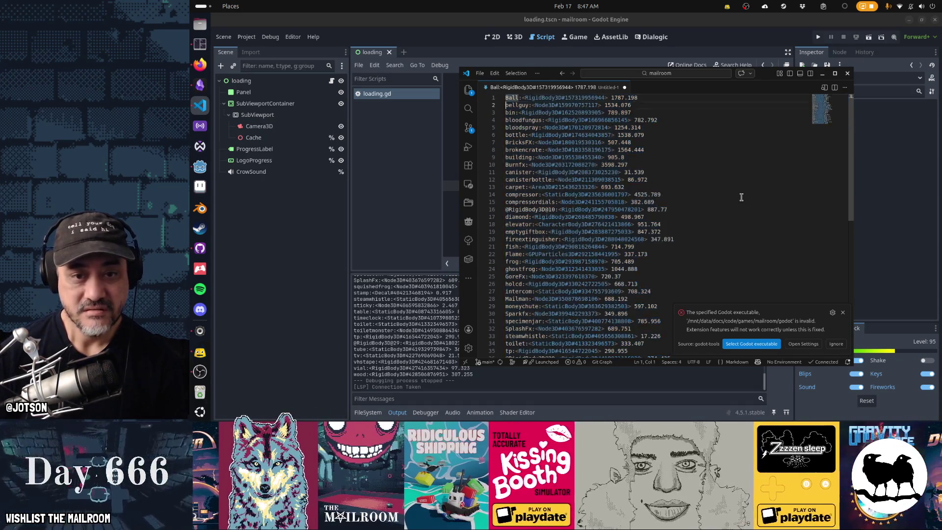
{"action": "triple_click", "coordinate": [741, 198]}
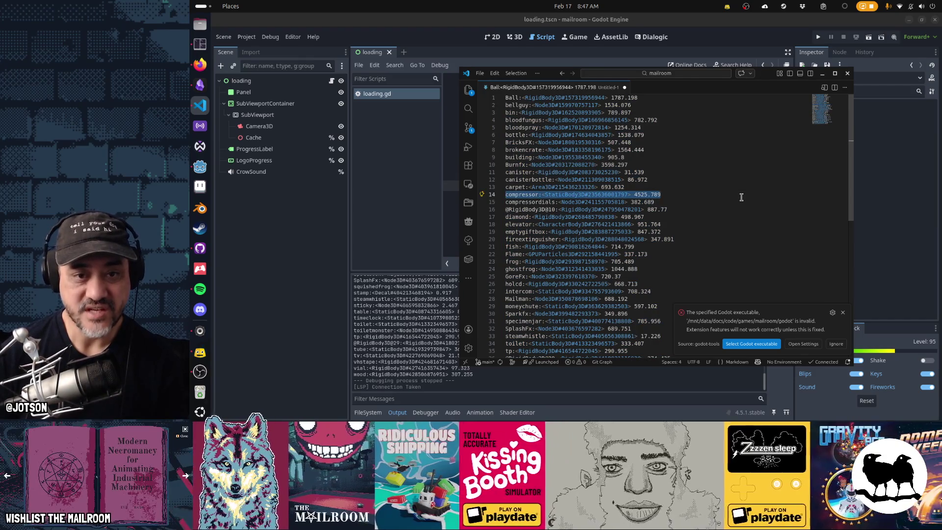
{"action": "key", "text": "Up"}
{"action": "key", "text": "Up"}
{"action": "key", "text": "Up"}
{"action": "key", "text": "Up"}
{"action": "key", "text": "Up"}
{"action": "key", "text": "Up"}
{"action": "key", "text": "Up"}
{"action": "key", "text": "Up"}
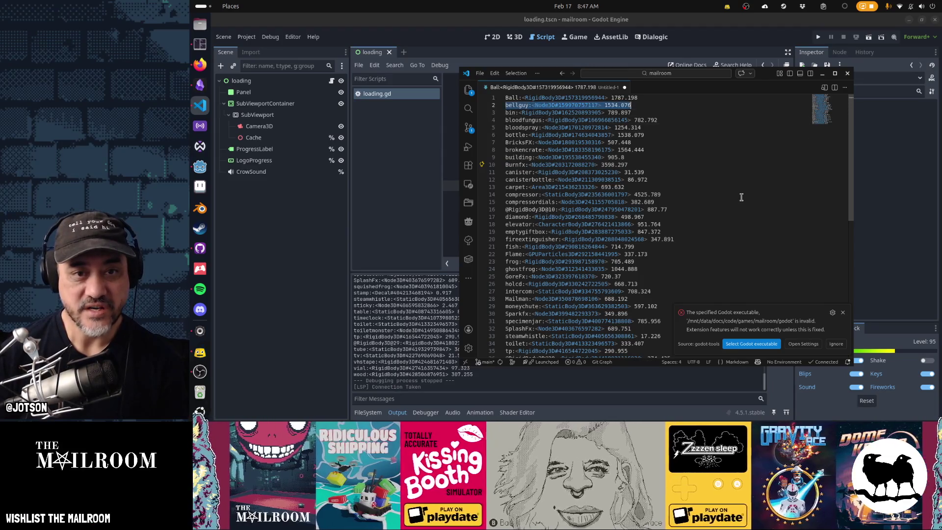
{"action": "key", "text": "Up"}
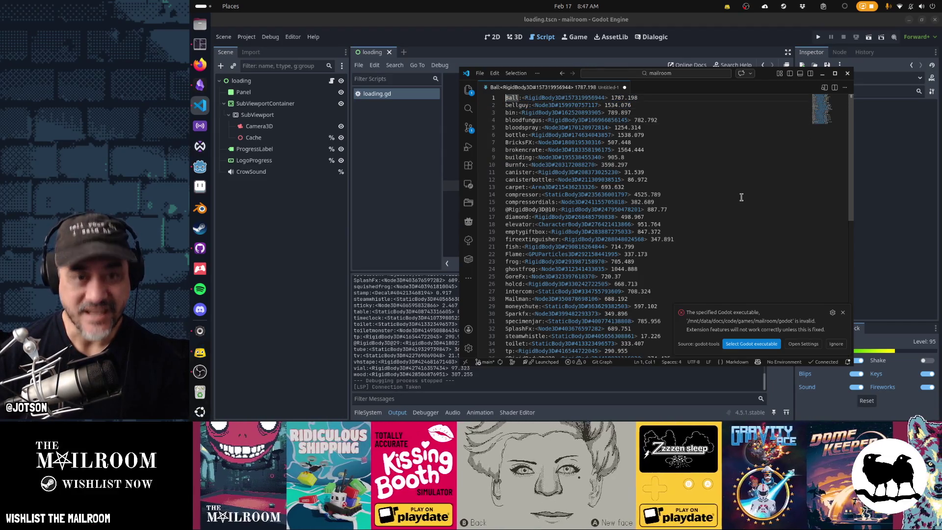
{"action": "key", "text": "shift+Down"}
{"action": "key", "text": "shift+Down"}
{"action": "key", "text": "shift+Down"}
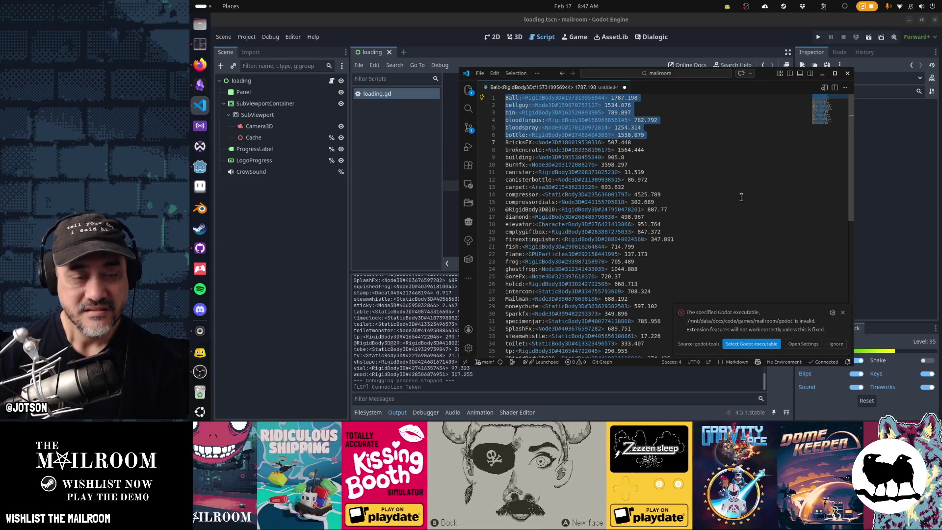
{"action": "key", "text": "ctrl+a"}
{"action": "key", "text": "ctrl+Home"}
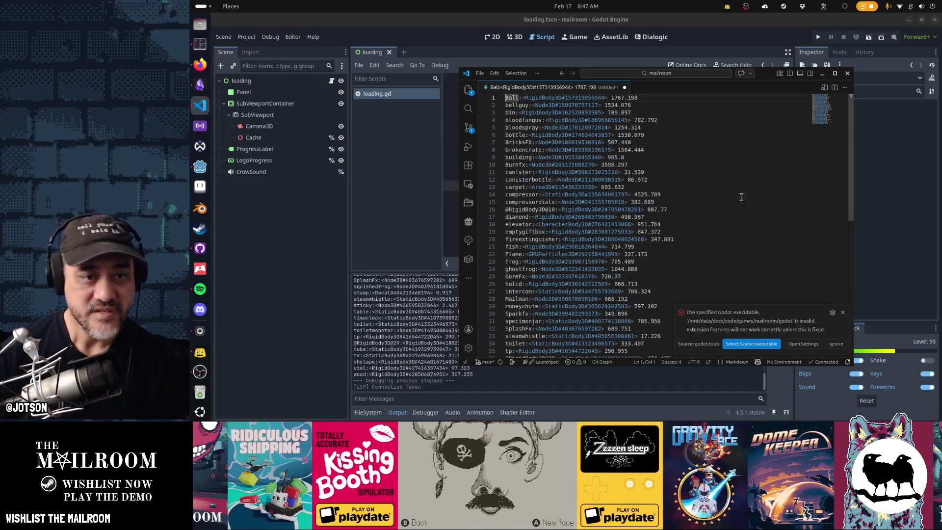
{"action": "key", "text": "Down"}
{"action": "key", "text": "Down"}
{"action": "key", "text": "Down"}
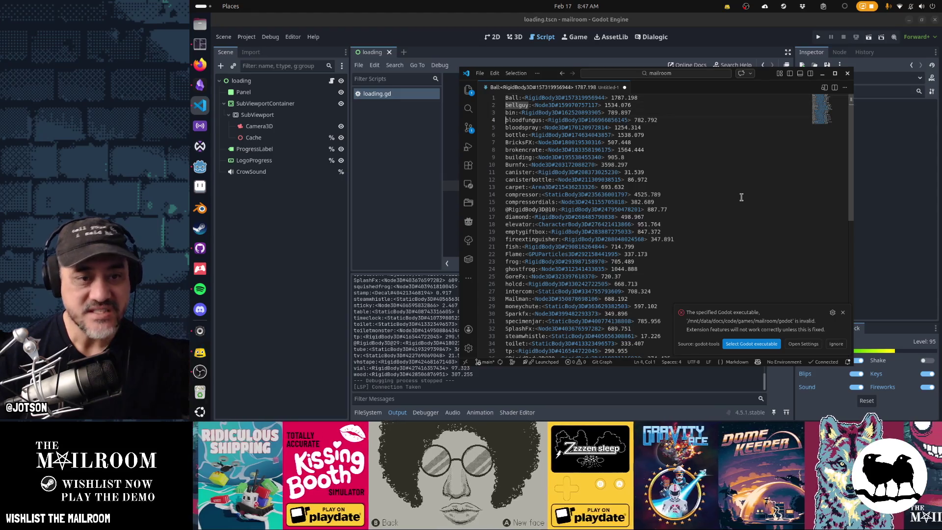
{"action": "key", "text": "shift+ctrl+Right"}
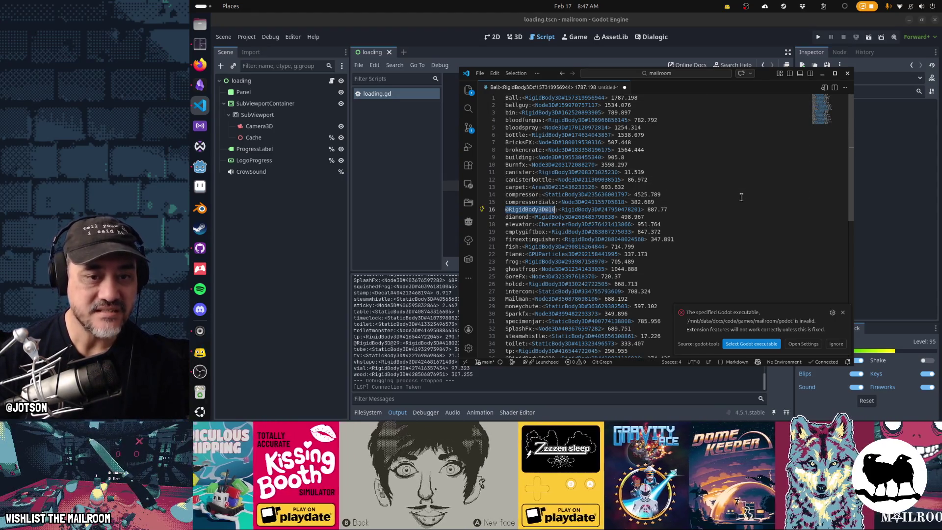
{"action": "key", "text": "ctrl+shift+f"}
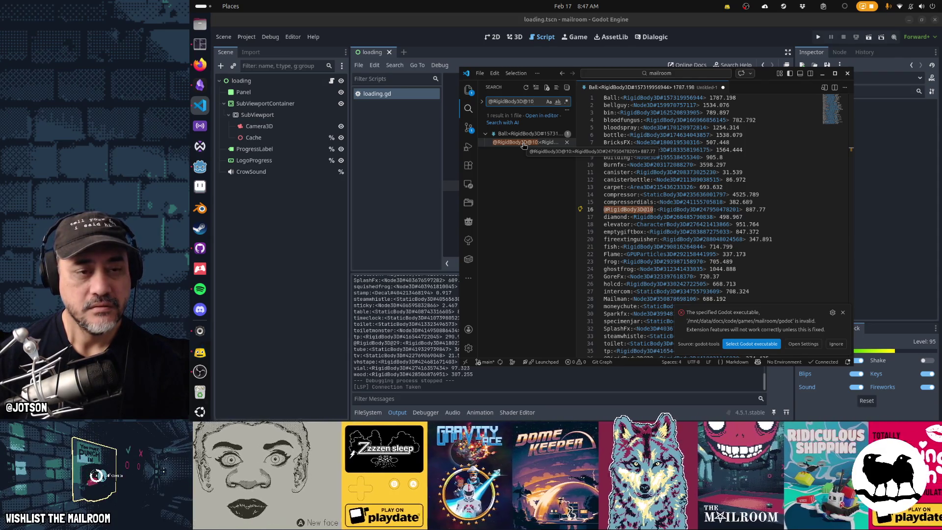
- In Godot, open ball.tscn through the quick picker and inspect its Ball root node
{"action": "key", "text": "alt+Tab"}
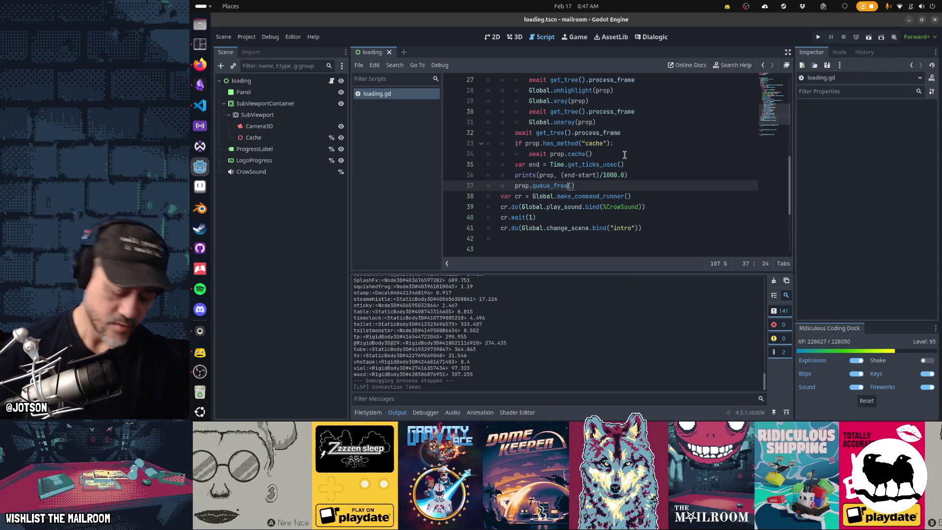
{"action": "key", "text": "shift+alt+o"}
{"action": "type", "text": "ball"}
{"action": "key", "text": "Down"}
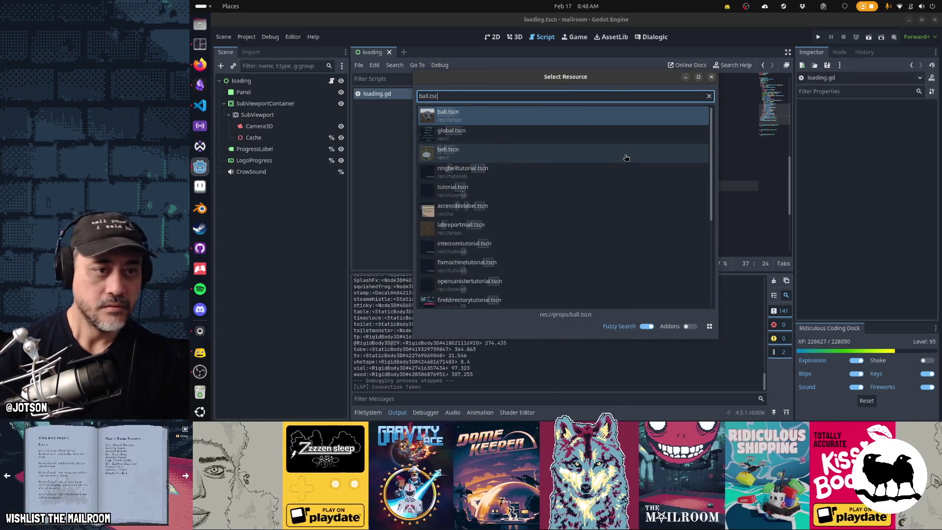
{"action": "key", "text": "Return"}
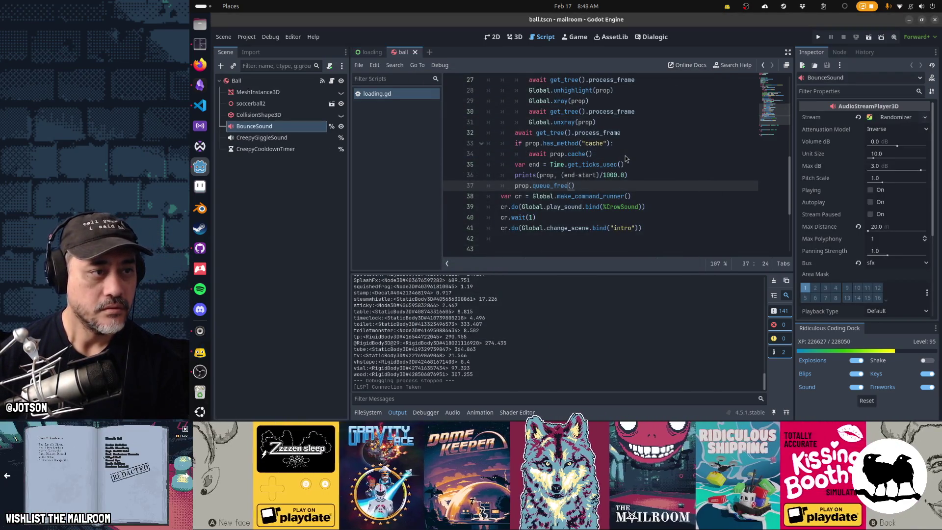
{"action": "key", "text": "Up"}
{"action": "key", "text": "Up"}
{"action": "key", "text": "Up"}
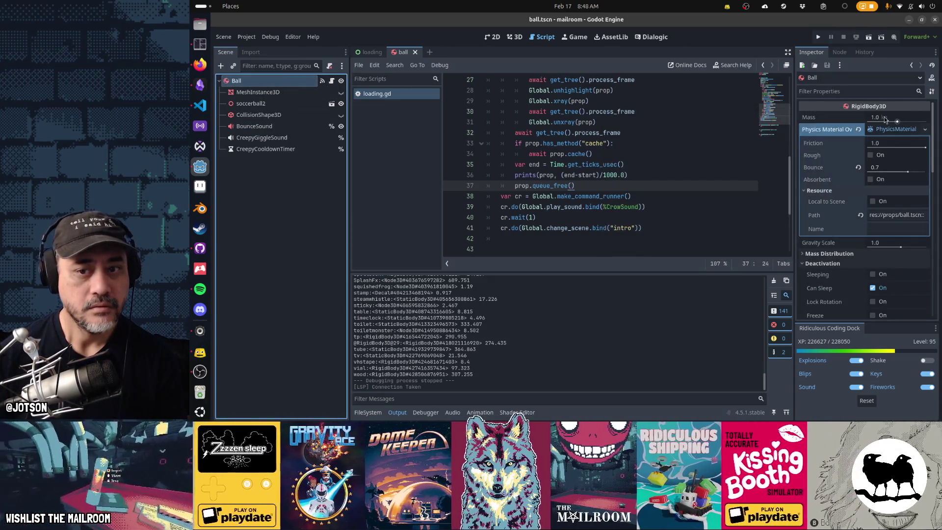
{"action": "key", "text": "alt+Tab"}
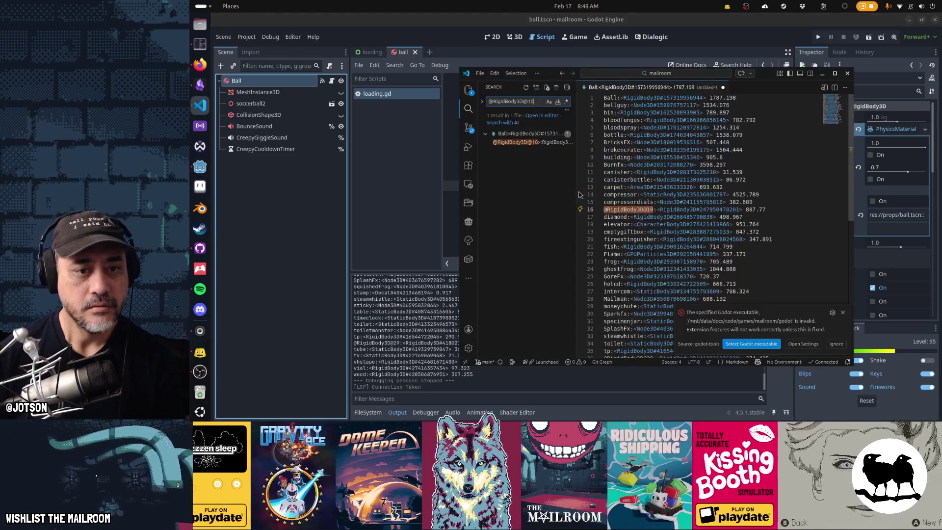
{"action": "left_click", "coordinate": [536, 143]}
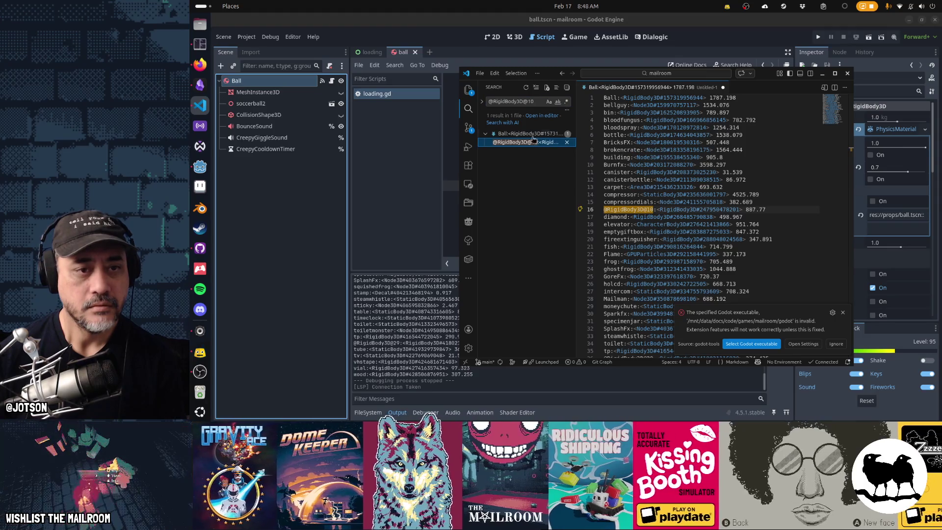
{"action": "left_click", "coordinate": [534, 136]}
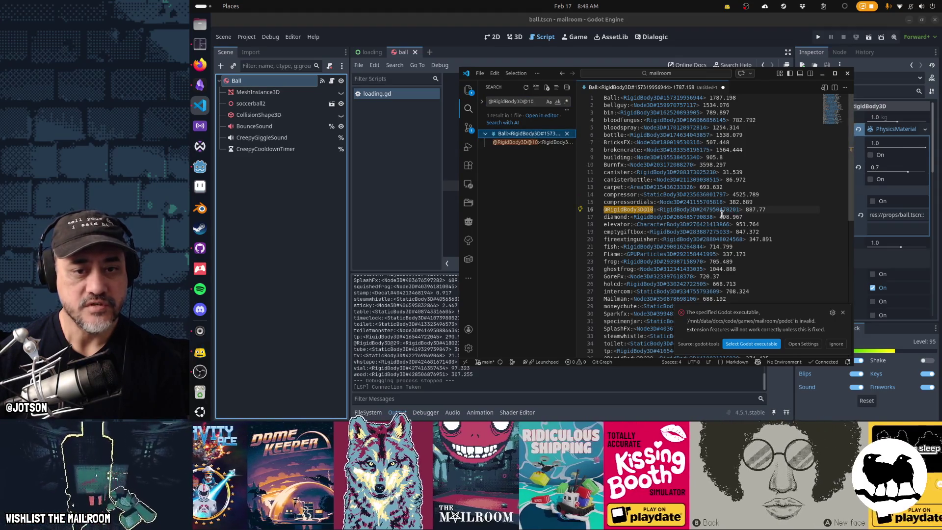
{"action": "left_click", "coordinate": [536, 180]}
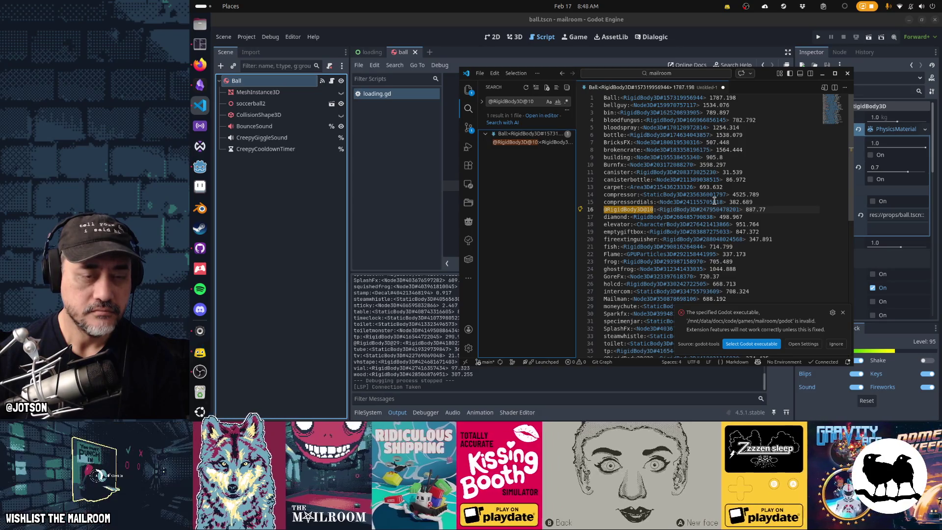
{"action": "scroll", "coordinate": [693, 245], "scroll_direction": "down", "scroll_amount": 7}
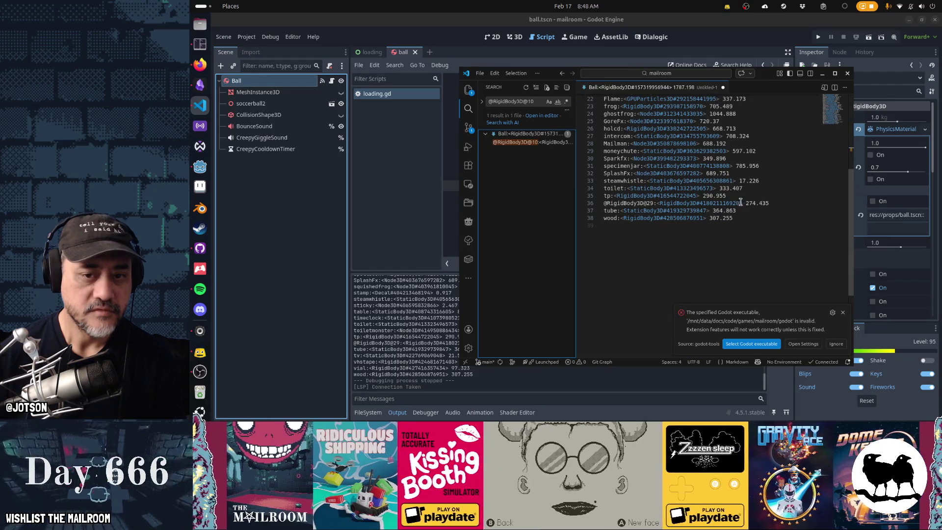
{"action": "left_click", "coordinate": [742, 203]}
{"action": "key", "text": "ctrl+x"}
{"action": "scroll", "coordinate": [795, 219], "scroll_direction": "up", "scroll_amount": 4}
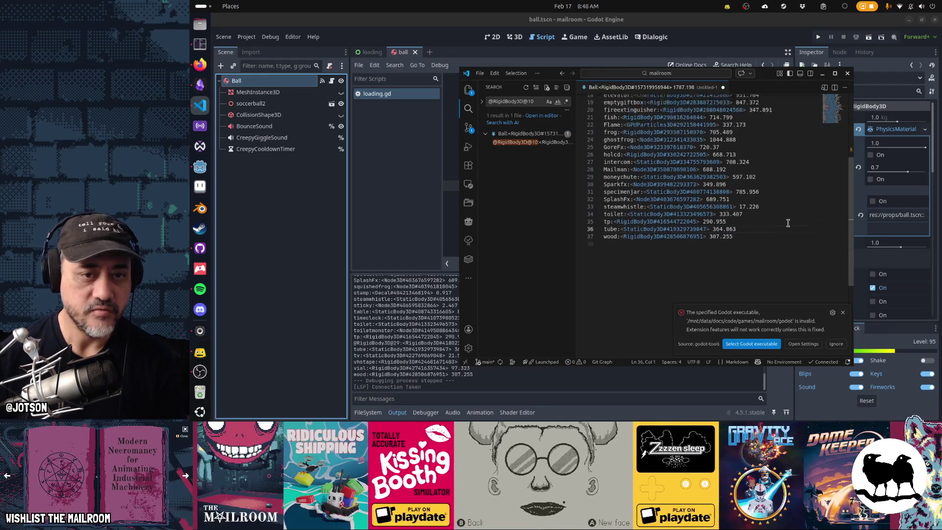
{"action": "left_click", "coordinate": [675, 138]}
{"action": "key", "text": "ctrl+x"}
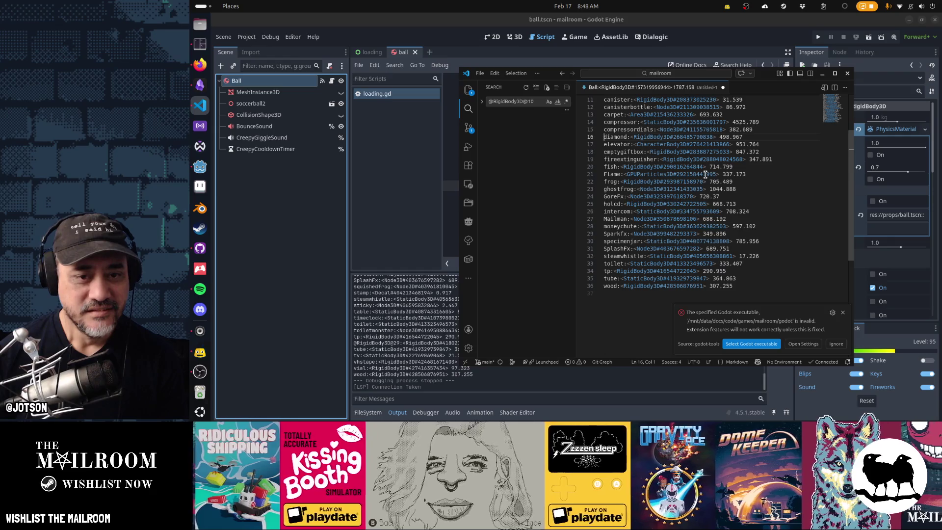
{"action": "scroll", "coordinate": [705, 175], "scroll_direction": "up", "scroll_amount": 3}
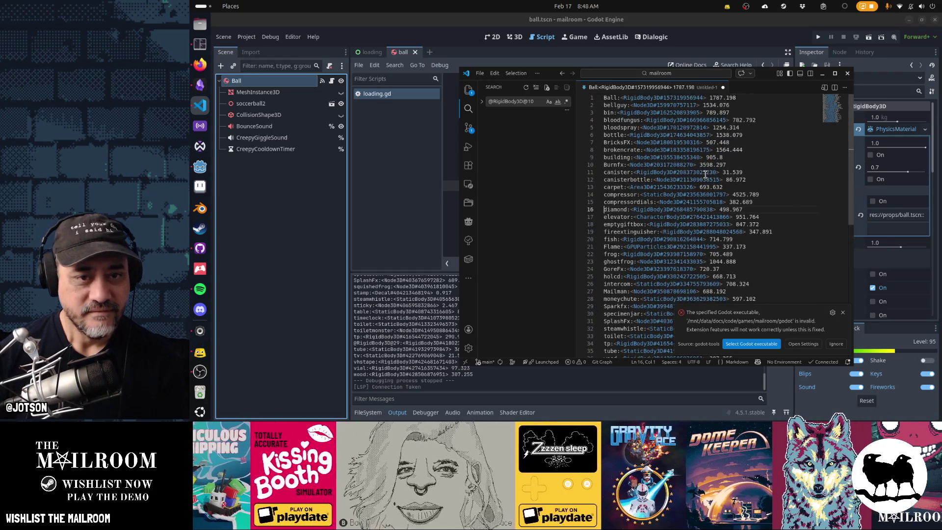
{"action": "scroll", "coordinate": [705, 174], "scroll_direction": "down", "scroll_amount": 3}
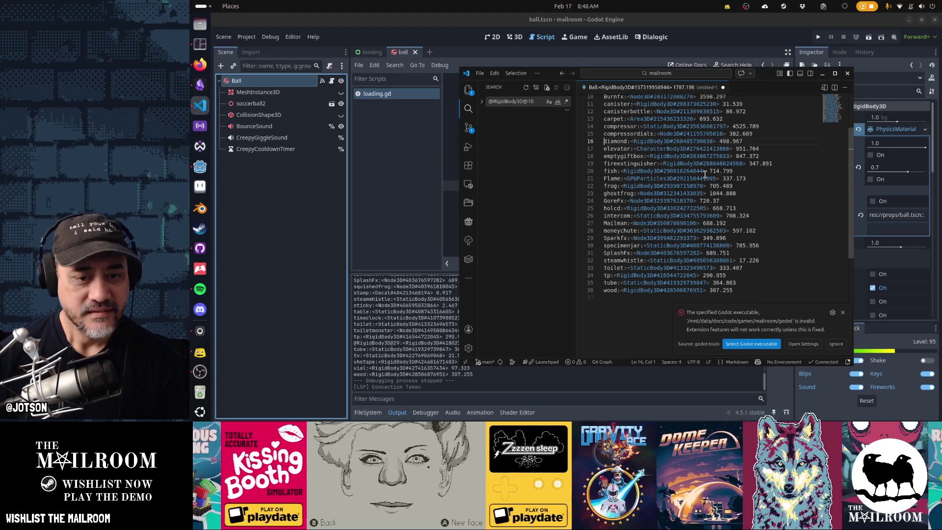
{"action": "scroll", "coordinate": [705, 174], "scroll_direction": "up", "scroll_amount": 3}
- Select every colon in the log and delete the timing details after each prop name
{"action": "key", "text": "ctrl+Home"}
{"action": "key", "text": "Right"}
{"action": "key", "text": "Right"}
{"action": "key", "text": "Right"}
{"action": "key", "text": "shift+Right"}
{"action": "key", "text": "ctrl+shift+l"}
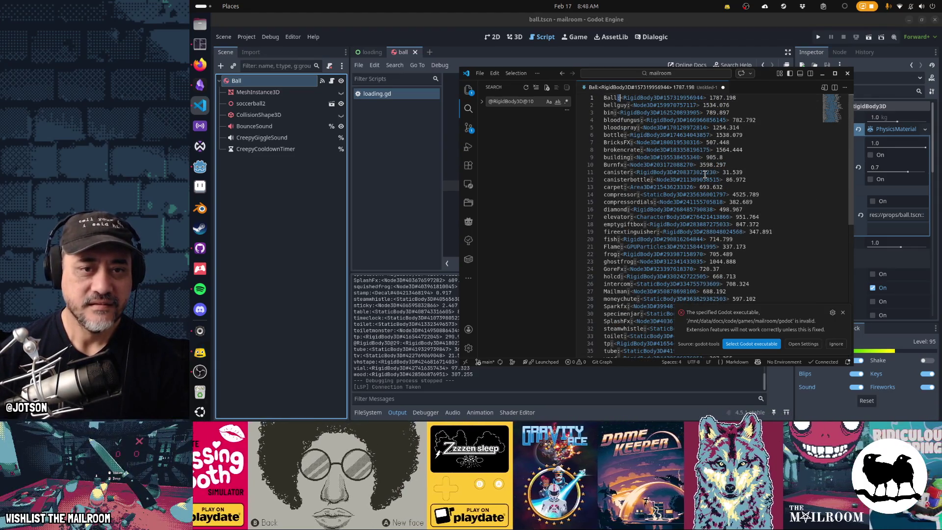
{"action": "key", "text": "ctrl+shift+l"}
{"action": "key", "text": "shift+End"}
{"action": "key", "text": "BackSpace"}
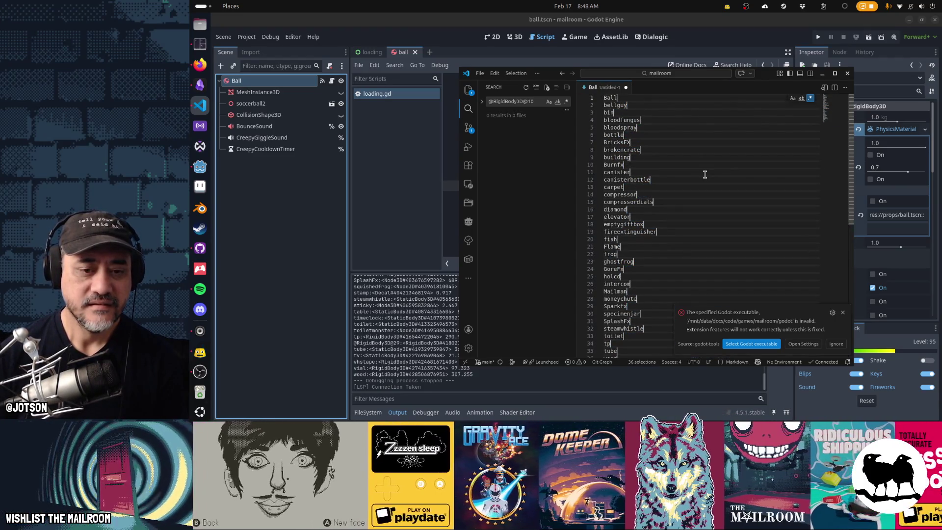
- Wrap each prop name in double quotes and join them into one comma-separated line
{"action": "key", "text": "shift+Home"}
{"action": "key", "text": "BackSpace"}
{"action": "type", "text": "\""}
{"action": "key", "text": "ctrl+v"}
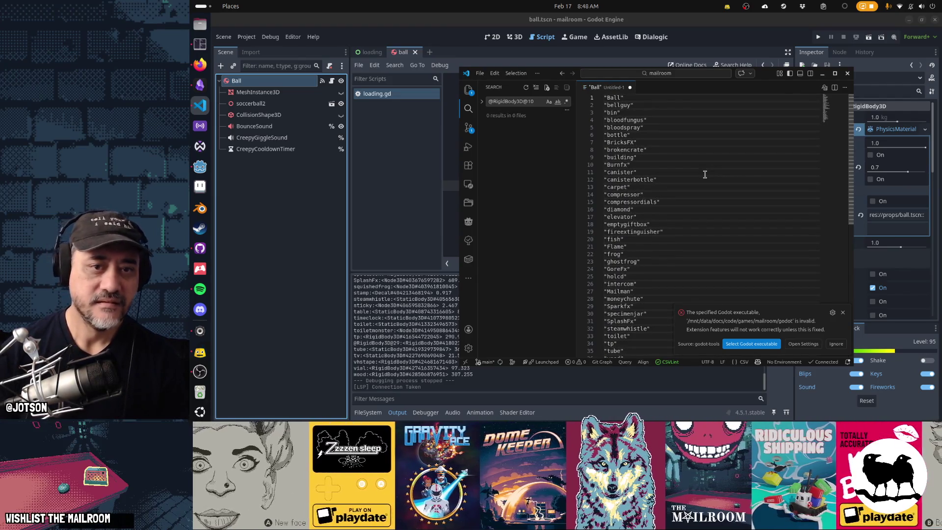
{"action": "type", "text": ","}
{"action": "key", "text": "Delete"}
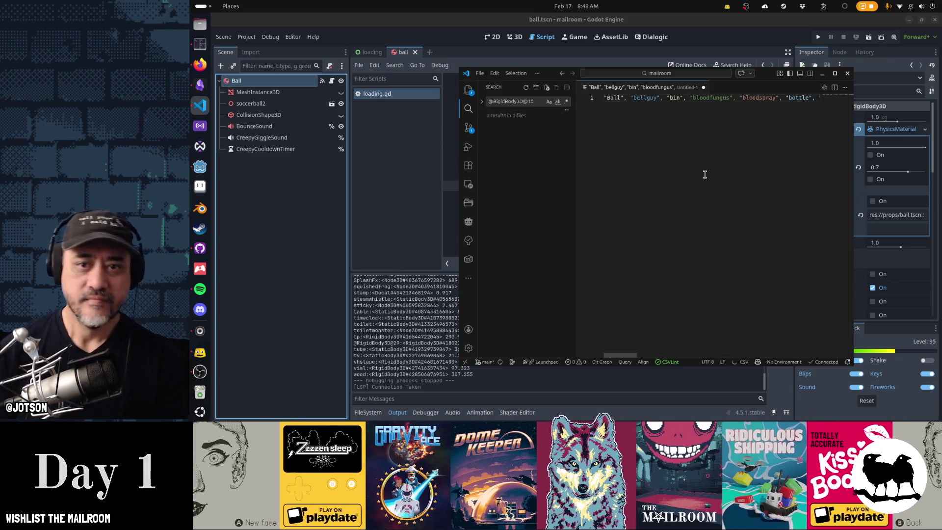
- Cut the whole line of quoted names and switch back to Godot
{"action": "key", "text": "ctrl+a"}
{"action": "key", "text": "Right"}
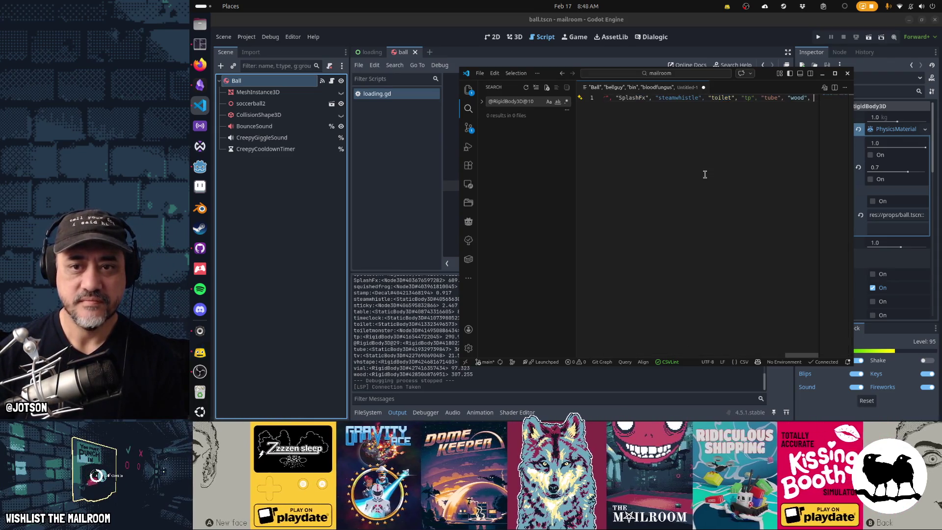
{"action": "key", "text": "ctrl+a"}
{"action": "key", "text": "ctrl+x"}
{"action": "key", "text": "alt+Tab"}
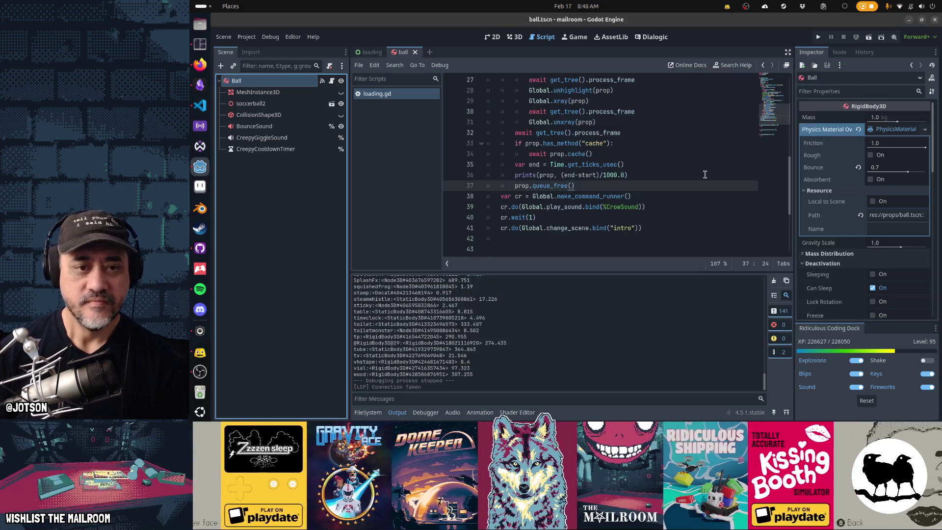
- Add a 'scenes = [' line after the props directory listing in loading.gd
{"action": "scroll", "coordinate": [705, 175], "scroll_direction": "up", "scroll_amount": 5}
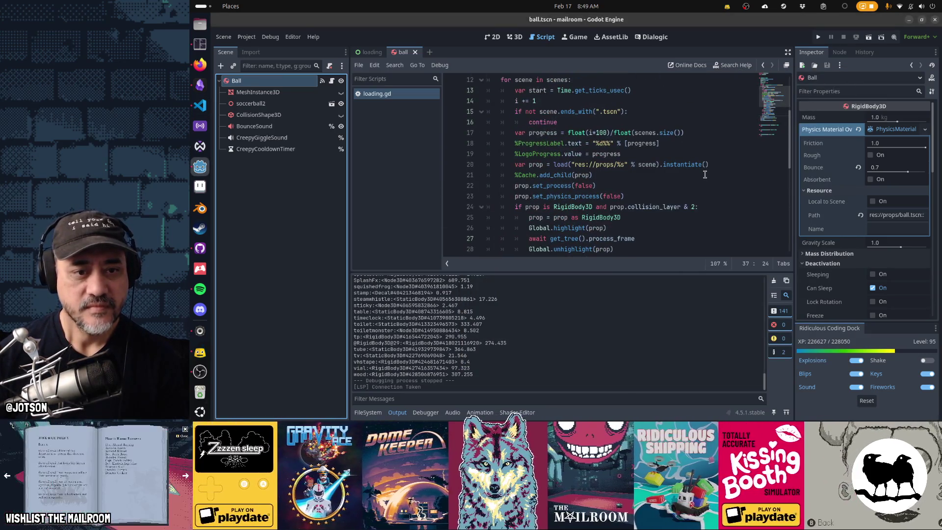
{"action": "scroll", "coordinate": [705, 175], "scroll_direction": "up", "scroll_amount": 2}
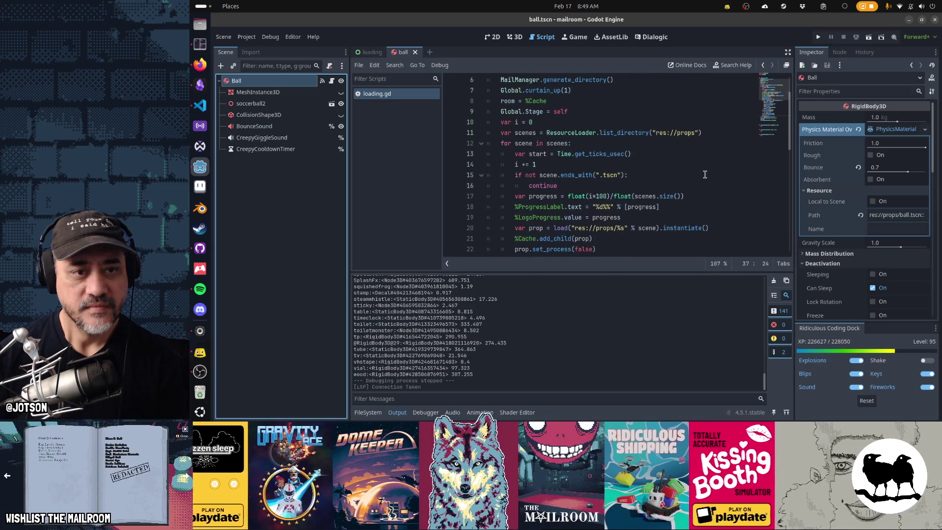
{"action": "left_click", "coordinate": [712, 133]}
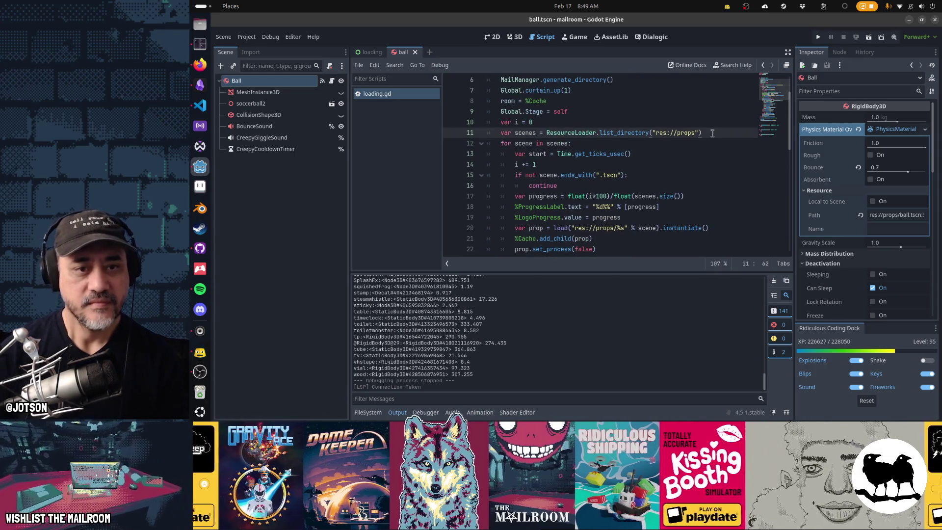
{"action": "key", "text": "Return"}
{"action": "type", "text": "scenes = ["}
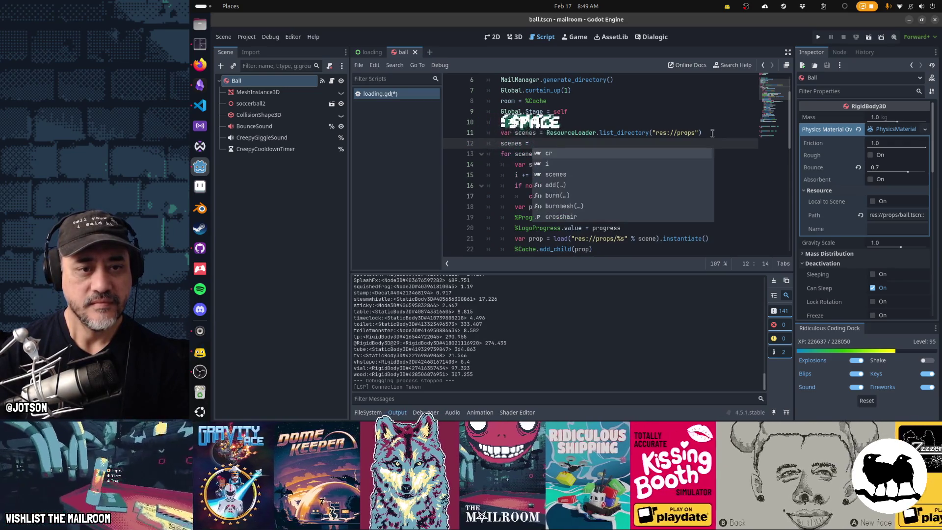
{"action": "key", "text": "Return"}
- Paste the names into the array, undo it, then paste them into a blank VS Code file
{"action": "key", "text": "ctrl+v"}
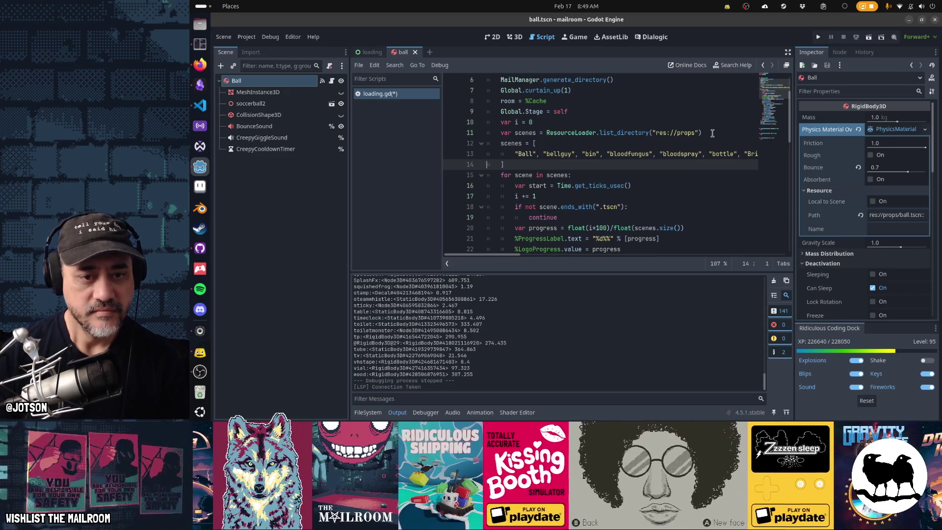
{"action": "scroll", "coordinate": [712, 133], "scroll_direction": "down", "scroll_amount": 2}
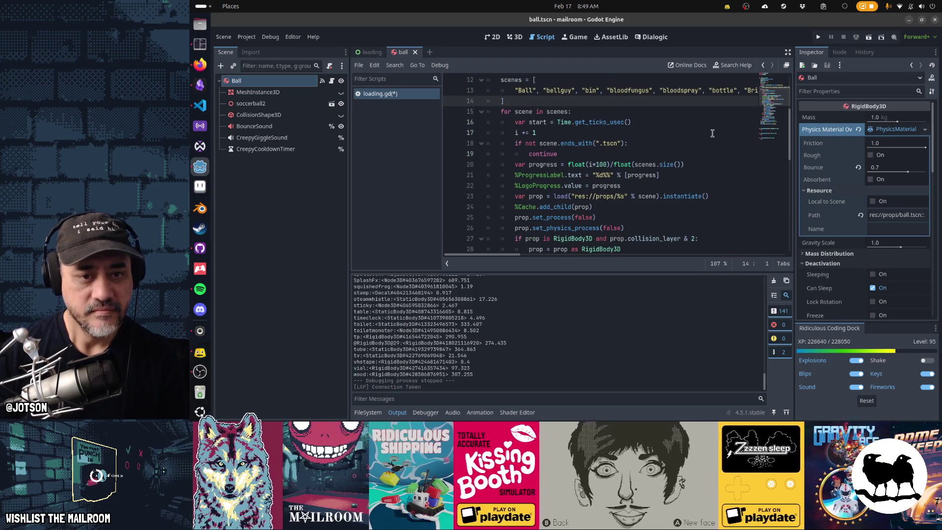
{"action": "scroll", "coordinate": [712, 132], "scroll_direction": "up", "scroll_amount": 2}
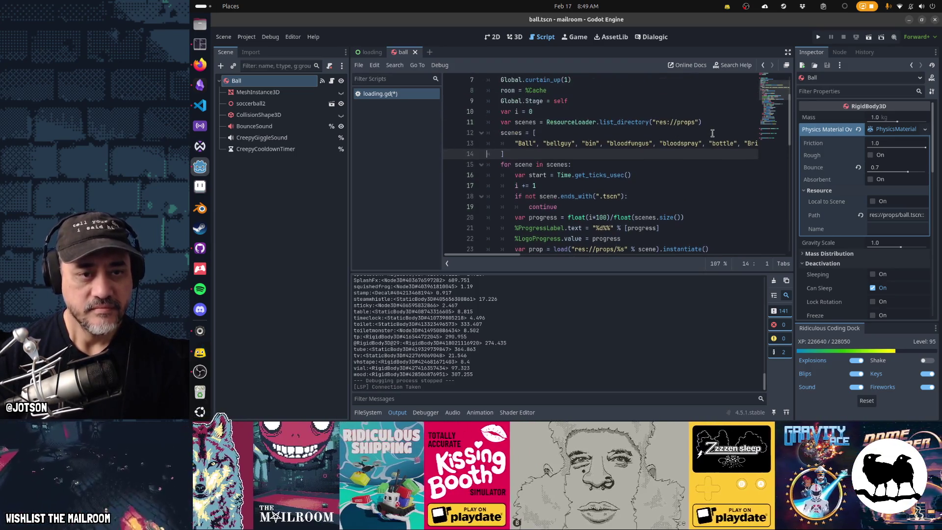
{"action": "key", "text": "ctrl+z"}
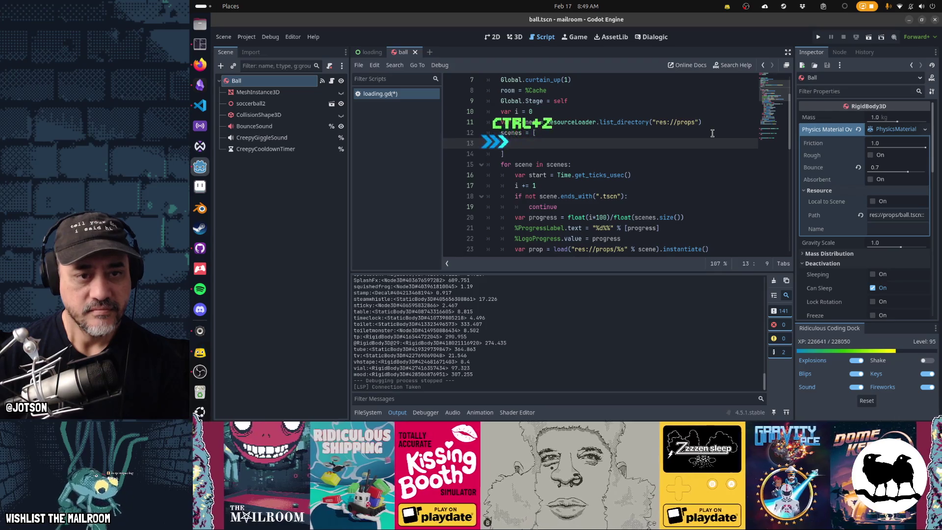
{"action": "key", "text": "ctrl+v"}
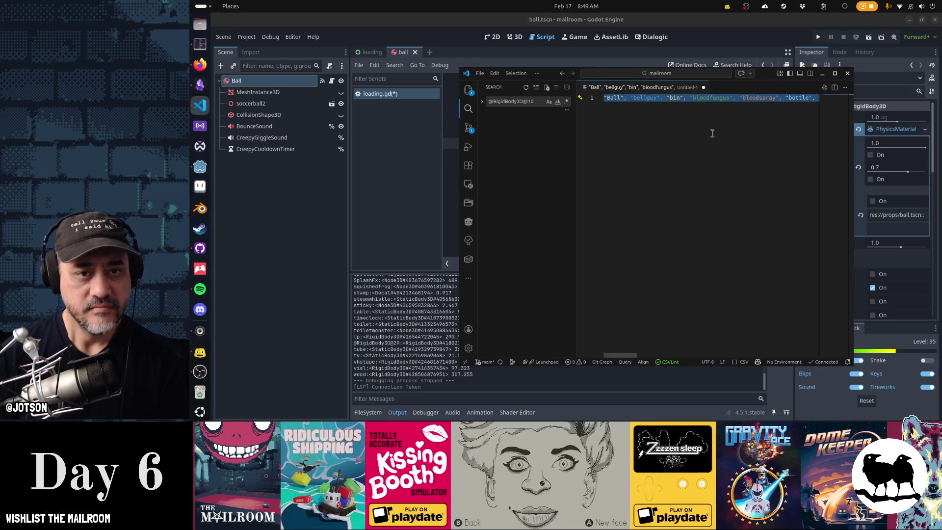
- Replace All on '",' across the list so every prop name gains a .tscn suffix
{"action": "key", "text": "Home"}
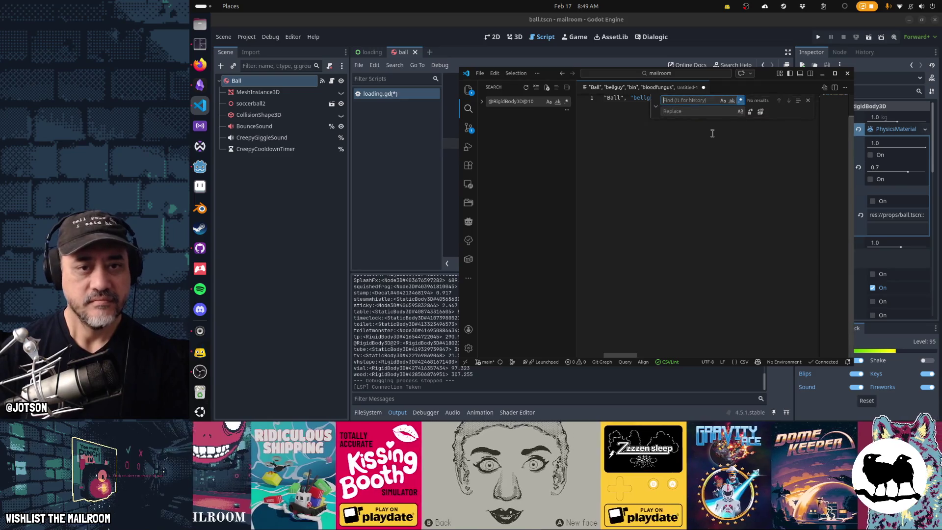
{"action": "key", "text": "ctrl+h"}
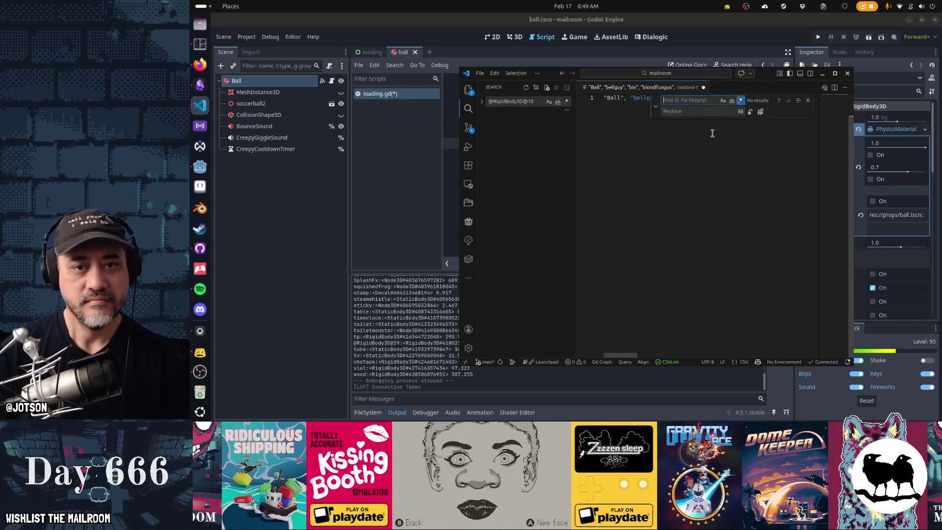
{"action": "type", "text": "\","}
{"action": "key", "text": "Tab"}
{"action": "type", "text": ".tscn\","}
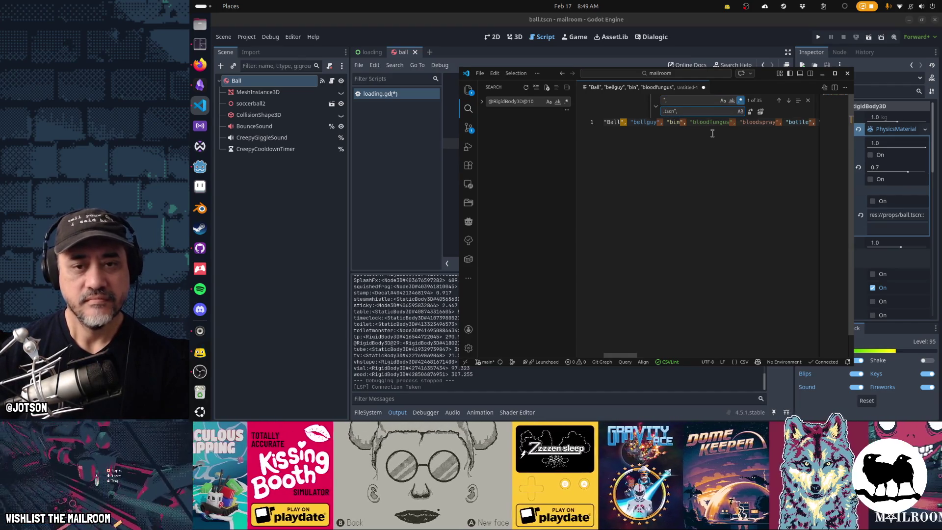
{"action": "left_click", "coordinate": [761, 111]}
{"action": "key", "text": "Escape"}
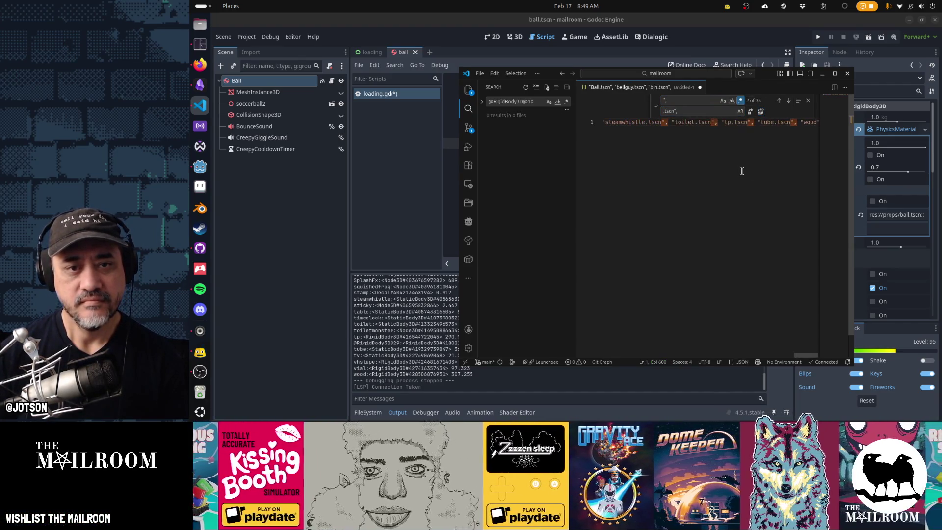
- Add .tscn to the last name and paste the list into the scenes array in loading.gd
{"action": "key", "text": "End"}
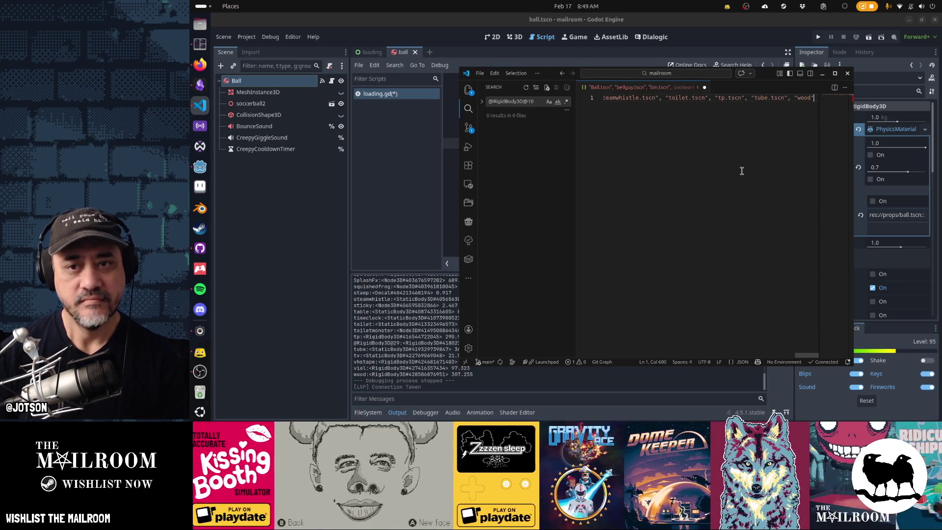
{"action": "type", "text": ".tscn"}
{"action": "key", "text": "Home"}
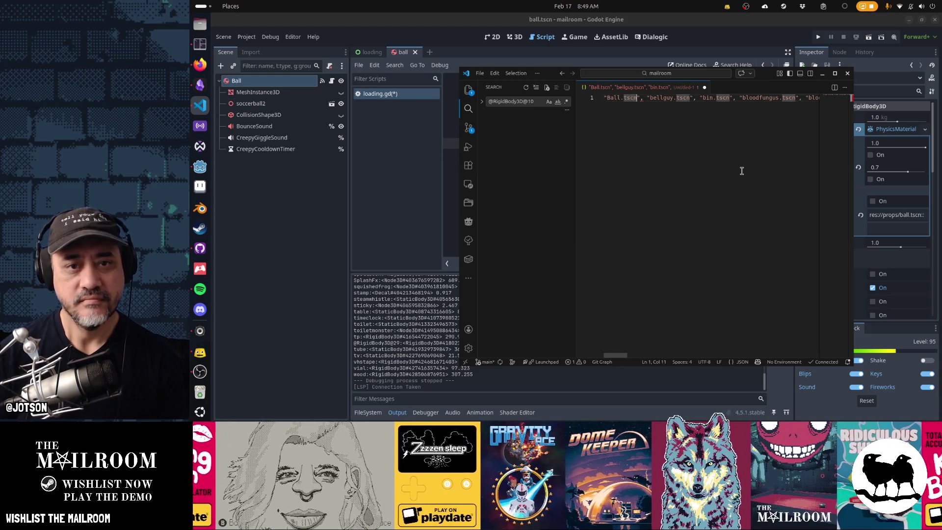
{"action": "key", "text": "alt+Tab"}
{"action": "key", "text": "ctrl+v"}
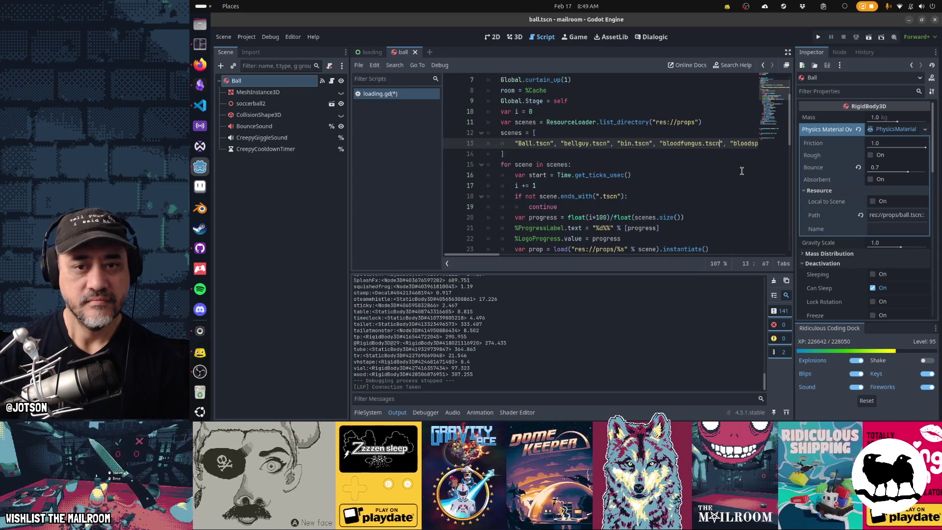
- Break the scenes list into rows after bloodfungus, brokencrate, Burnfx, carpet and diamond
{"action": "key", "text": "Right"}
{"action": "key", "text": "Right"}
{"action": "key", "text": "Return"}
{"action": "key", "text": "Delete"}
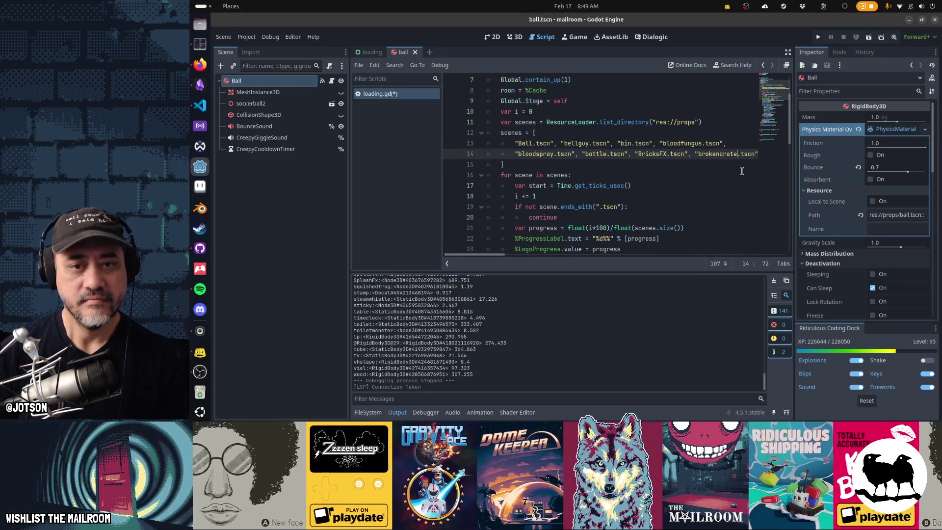
{"action": "key", "text": "Delete"}
{"action": "key", "text": "Return"}
{"action": "key", "text": "ctrl+Right"}
{"action": "key", "text": "ctrl+Right"}
{"action": "key", "text": "ctrl+Right"}
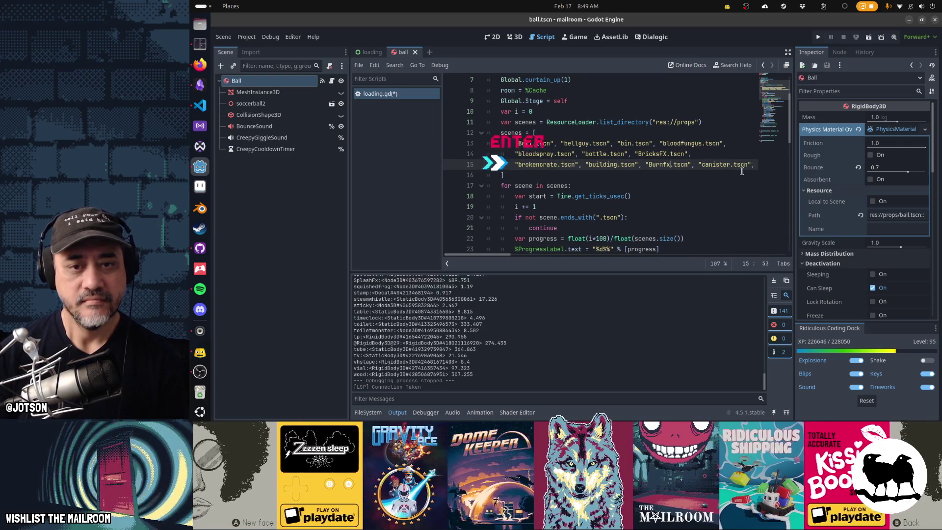
{"action": "key", "text": "ctrl+Right"}
{"action": "key", "text": "ctrl+Right"}
{"action": "key", "text": "Delete"}
{"action": "key", "text": "Return"}
{"action": "key", "text": "ctrl+Right"}
{"action": "key", "text": "ctrl+Right"}
{"action": "key", "text": "ctrl+Right"}
{"action": "key", "text": "ctrl+Right"}
{"action": "key", "text": "ctrl+Right"}
{"action": "key", "text": "Delete"}
{"action": "key", "text": "Return"}
{"action": "key", "text": "ctrl+Right"}
{"action": "key", "text": "ctrl+Right"}
{"action": "key", "text": "ctrl+Right"}
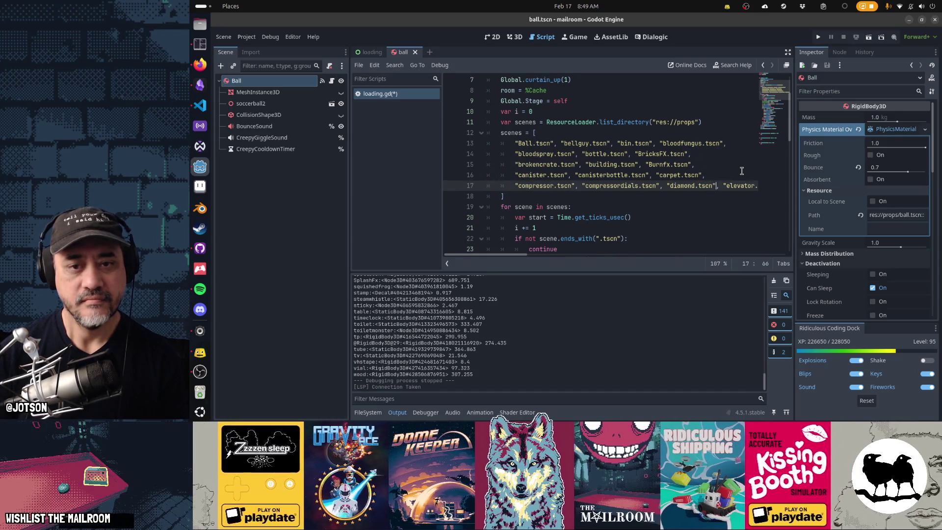
{"action": "key", "text": "ctrl+Right"}
{"action": "key", "text": "ctrl+Right"}
{"action": "key", "text": "Delete"}
{"action": "key", "text": "Return"}
{"action": "key", "text": "ctrl+Right"}
{"action": "key", "text": "ctrl+Right"}
{"action": "key", "text": "ctrl+Right"}
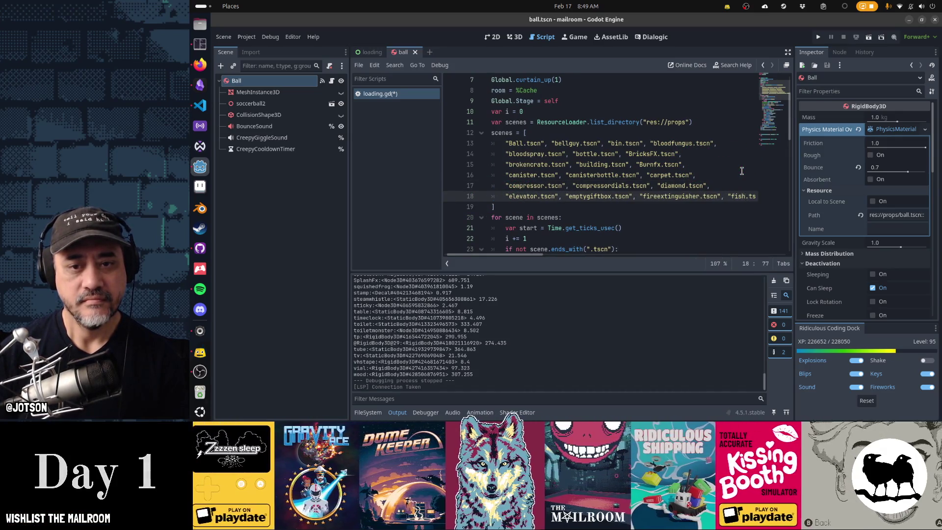
- Continue wrapping after fireextinguisher, ghostfrog, Mailman and specimenjar, leaving tube.tscn and wood.tscn last
{"action": "key", "text": "Delete"}
{"action": "key", "text": "Return"}
{"action": "key", "text": "ctrl+Right"}
{"action": "key", "text": "ctrl+Right"}
{"action": "key", "text": "ctrl+Right"}
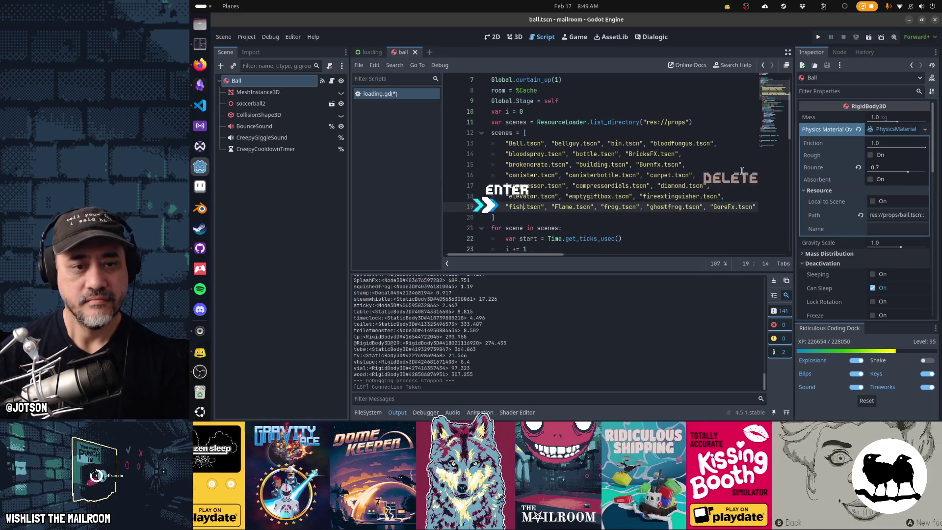
{"action": "key", "text": "Delete"}
{"action": "key", "text": "Return"}
{"action": "key", "text": "ctrl+Right"}
{"action": "key", "text": "ctrl+Right"}
{"action": "key", "text": "ctrl+Right"}
{"action": "key", "text": "Delete"}
{"action": "key", "text": "Return"}
{"action": "key", "text": "ctrl+Right"}
{"action": "key", "text": "ctrl+Right"}
{"action": "key", "text": "ctrl+Right"}
{"action": "key", "text": "Delete"}
{"action": "key", "text": "Return"}
{"action": "key", "text": "ctrl+Right"}
{"action": "key", "text": "ctrl+Right"}
{"action": "key", "text": "ctrl+Right"}
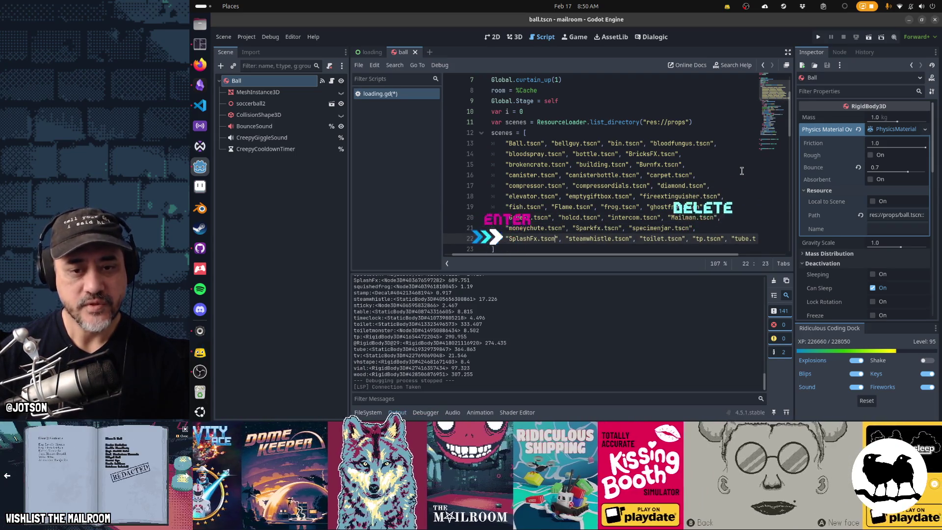
{"action": "key", "text": "Delete"}
{"action": "key", "text": "Return"}
{"action": "key", "text": "Down"}
{"action": "key", "text": "Down"}
{"action": "key", "text": "Down"}
{"action": "key", "text": "Up"}
{"action": "key", "text": "Up"}
{"action": "key", "text": "Up"}
{"action": "key", "text": "Down"}
{"action": "key", "text": "Down"}
{"action": "key", "text": "Down"}
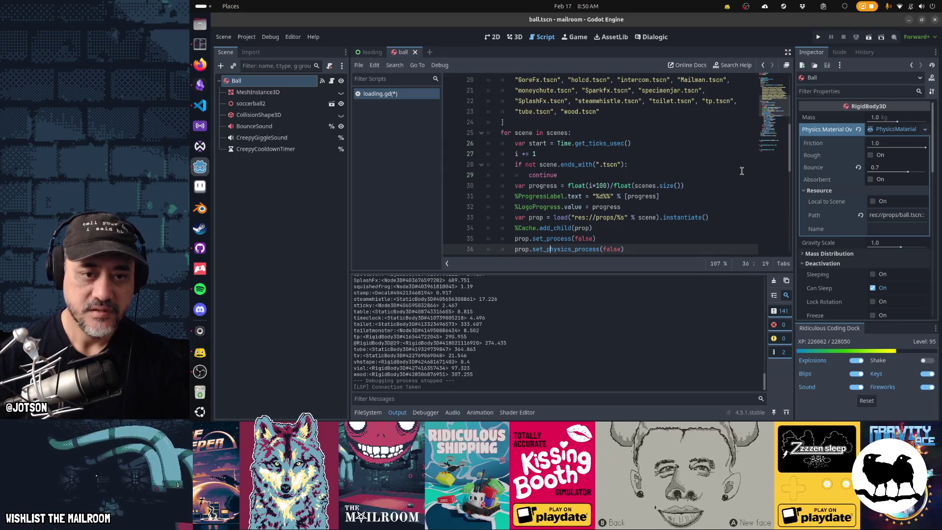
- Comment out the list_directory line with # and declare the array as 'var scenes'
{"action": "left_click", "coordinate": [402, 413]}
{"action": "scroll", "coordinate": [633, 292], "scroll_direction": "up", "scroll_amount": 4}
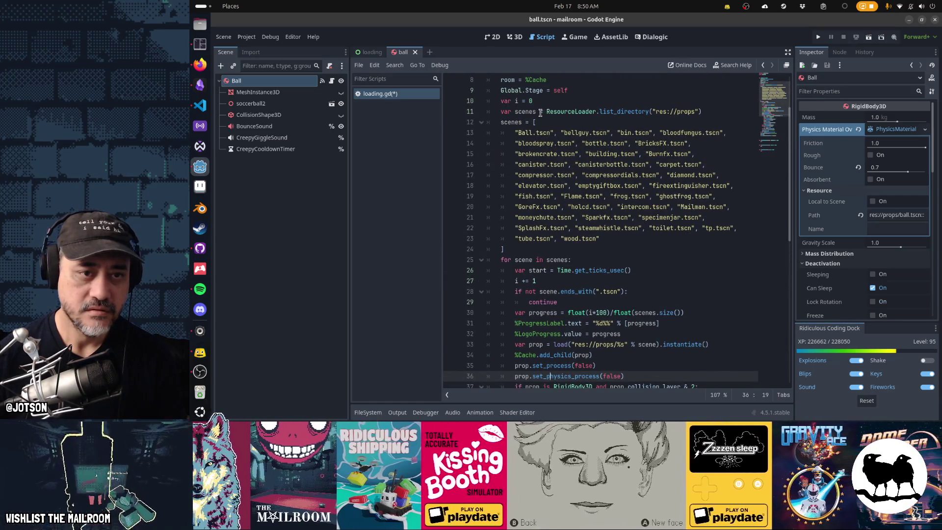
{"action": "left_click_drag", "start_coordinate": [524, 122], "coordinate": [537, 111]}
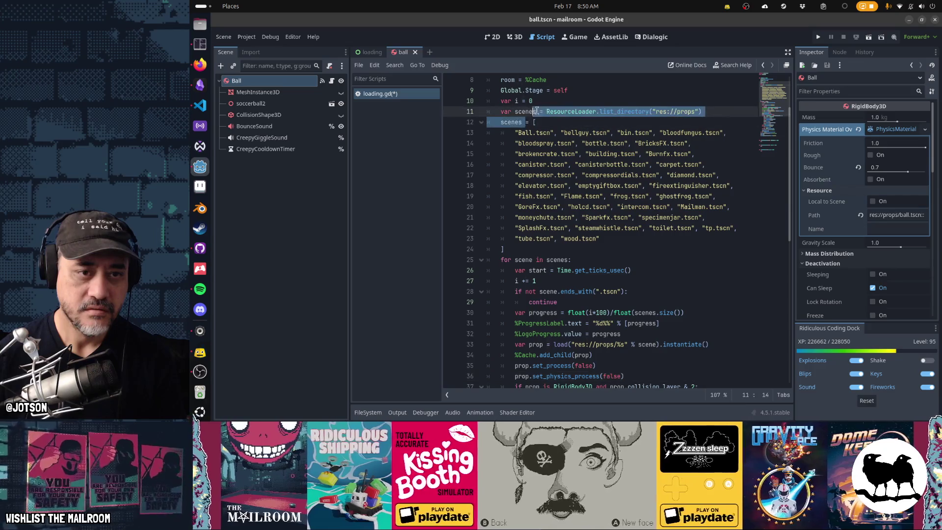
{"action": "key", "text": "Home"}
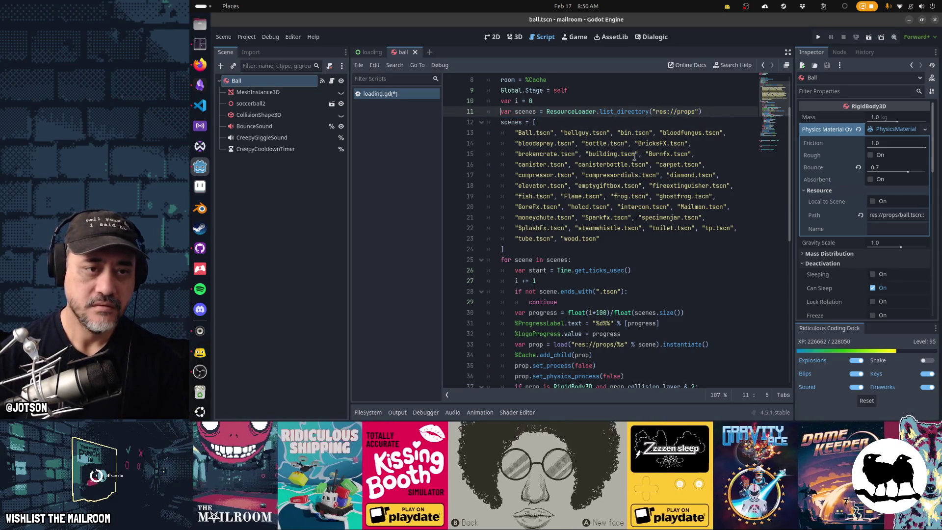
{"action": "type", "text": "#"}
{"action": "key", "text": "Down"}
{"action": "key", "text": "Home"}
{"action": "type", "text": "var"}
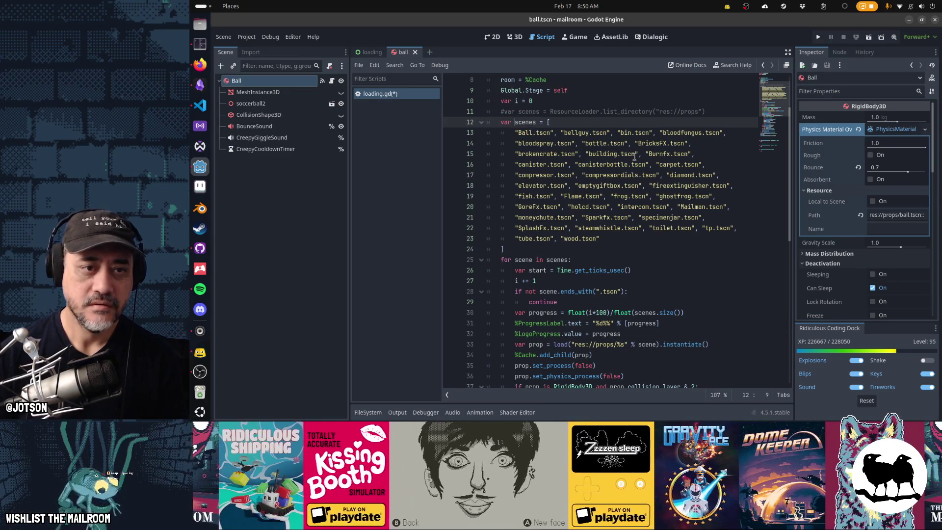
{"action": "key", "text": "Down"}
{"action": "key", "text": "Down"}
{"action": "key", "text": "Down"}
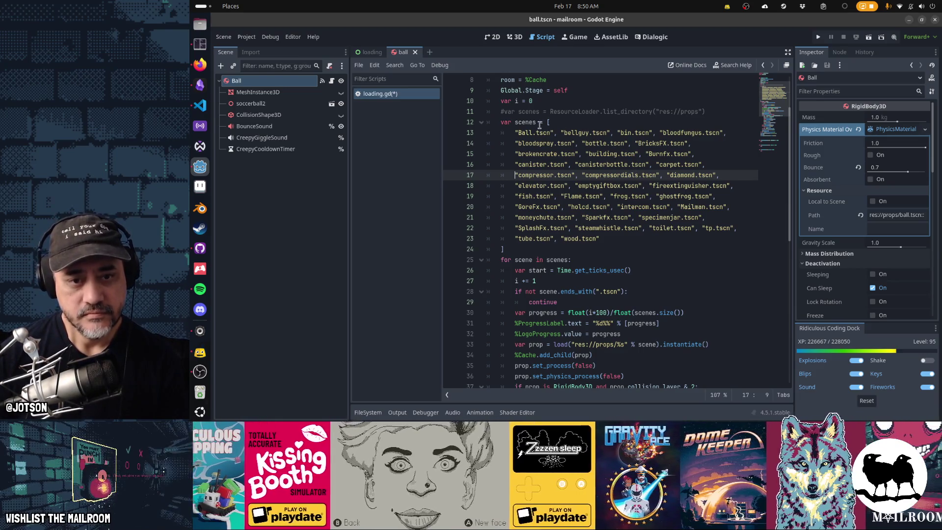
- Save loading.gd and switch to the terminal
{"action": "scroll", "coordinate": [610, 188], "scroll_direction": "down", "scroll_amount": 3}
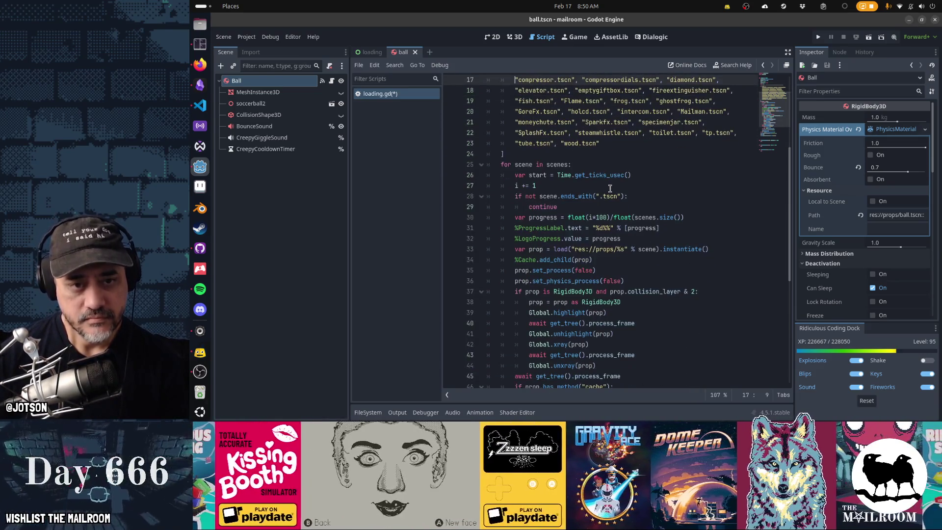
{"action": "scroll", "coordinate": [610, 189], "scroll_direction": "down", "scroll_amount": 3}
{"action": "scroll", "coordinate": [611, 190], "scroll_direction": "down", "scroll_amount": 3}
{"action": "key", "text": "ctrl+s"}
{"action": "key", "text": "alt+Tab"}
{"action": "key", "text": "alt+Tab"}
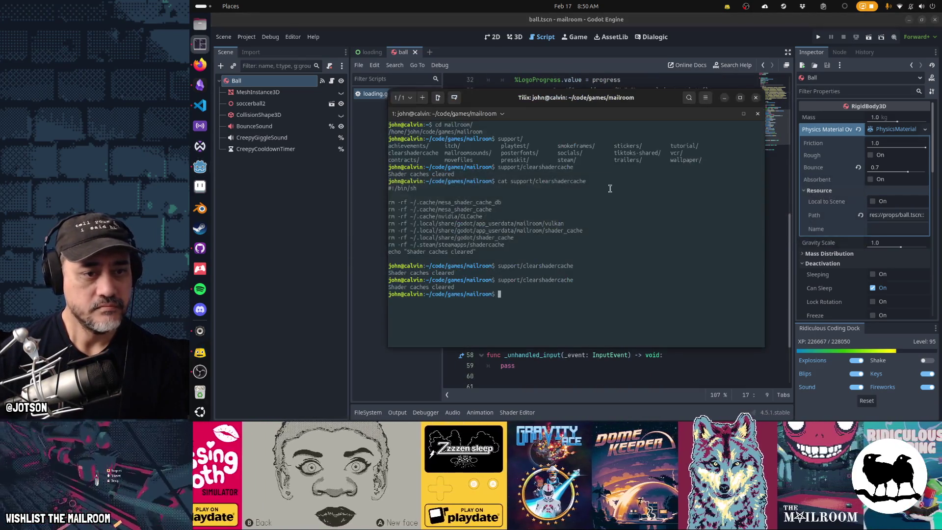
{"action": "key", "text": "alt+Tab"}
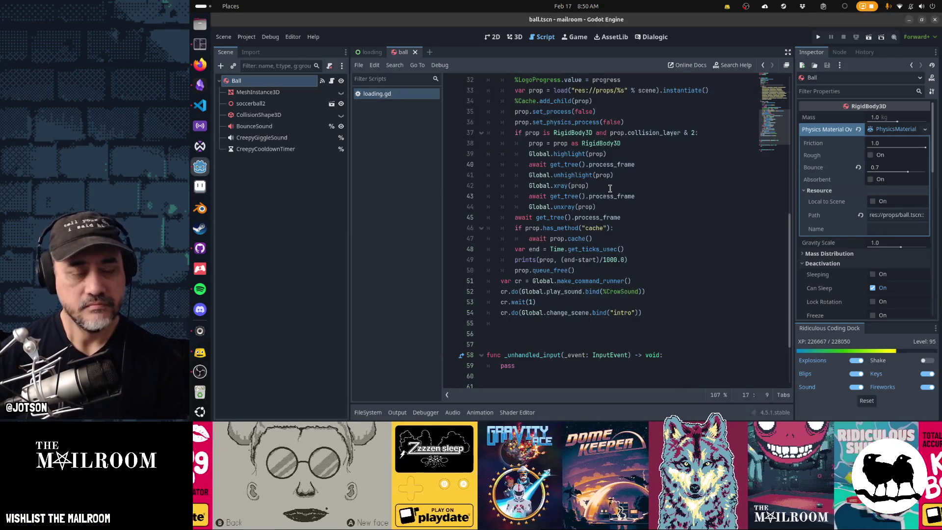
{"action": "key", "text": "F5"}
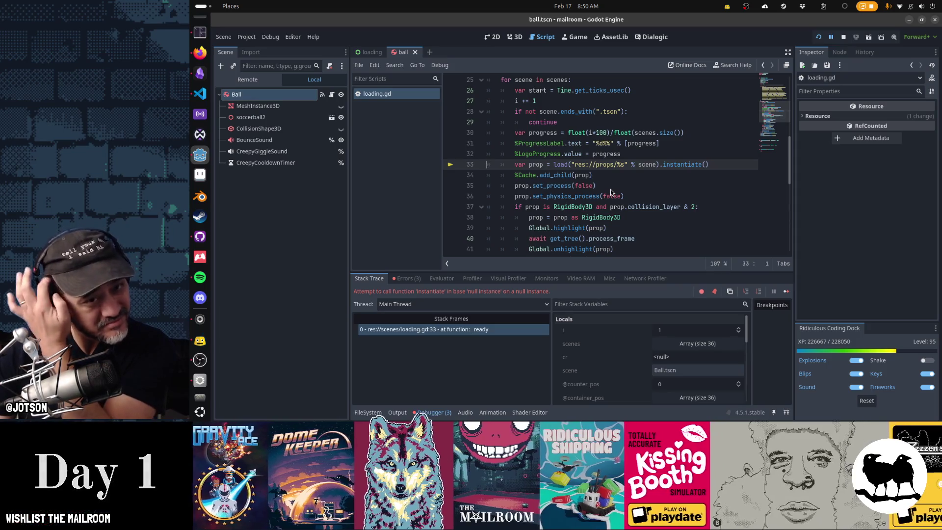
{"action": "scroll", "coordinate": [611, 192], "scroll_direction": "down", "scroll_amount": 5}
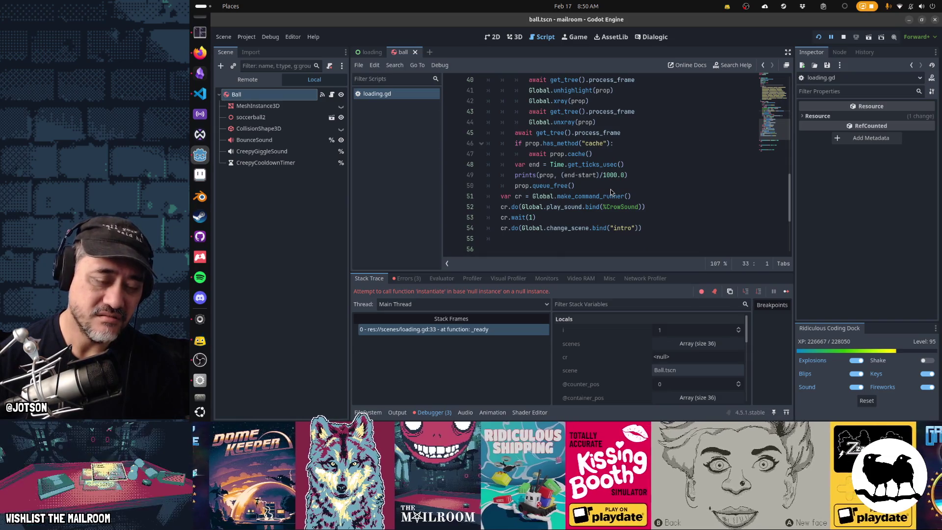
{"action": "scroll", "coordinate": [610, 191], "scroll_direction": "up", "scroll_amount": 5}
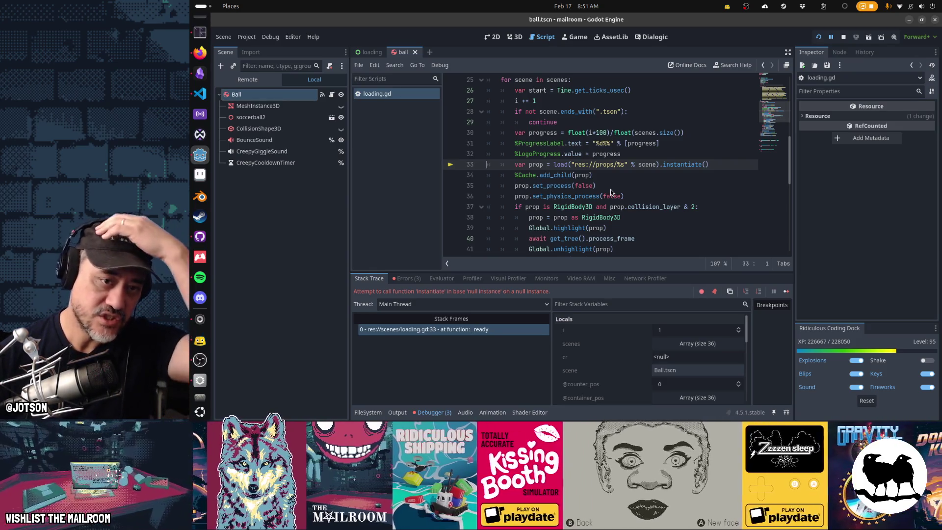
{"action": "scroll", "coordinate": [611, 189], "scroll_direction": "up", "scroll_amount": 8}
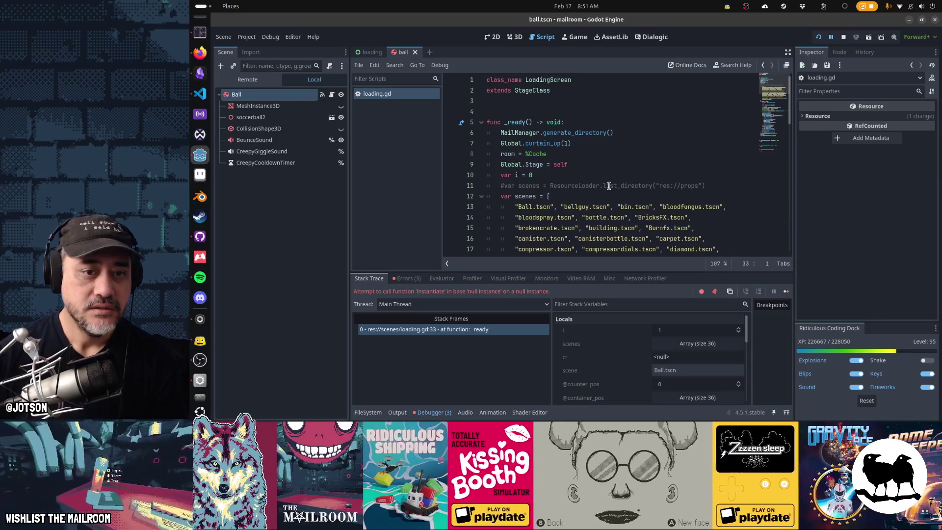
- Uncomment the ResourceLoader.list_directory line and delete the hardcoded scenes array
{"action": "left_click", "coordinate": [608, 186]}
{"action": "key", "text": "Home"}
{"action": "key", "text": "Delete"}
{"action": "key", "text": "Down"}
{"action": "key", "text": "Down"}
{"action": "key", "text": "Down"}
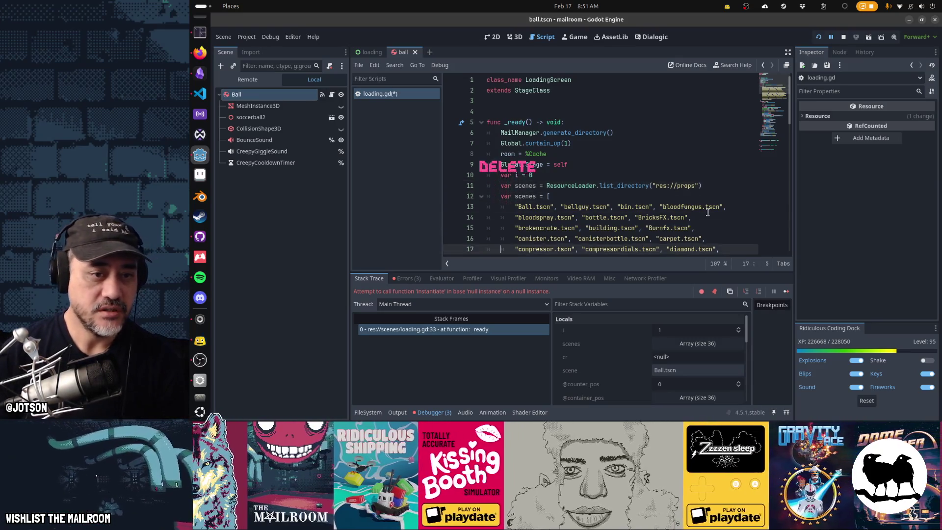
{"action": "key", "text": "Up"}
{"action": "key", "text": "Up"}
{"action": "key", "text": "Up"}
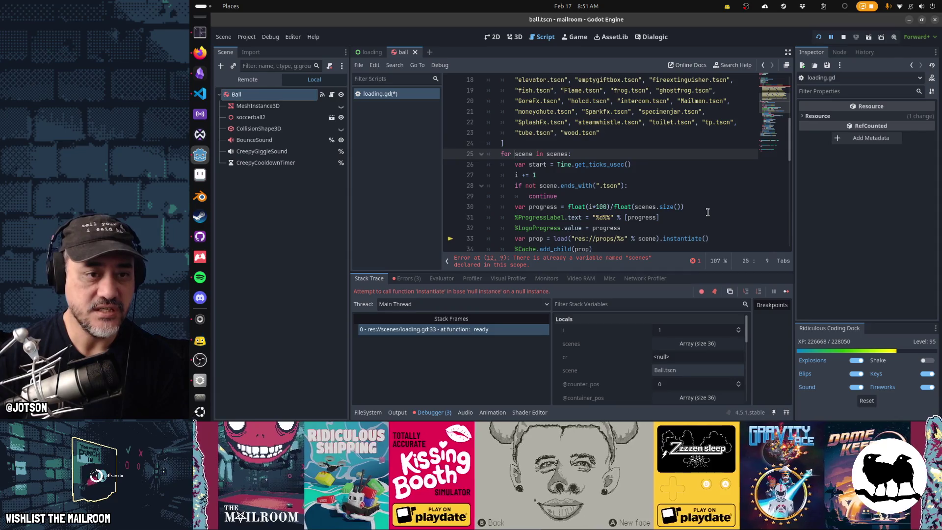
{"action": "key", "text": "Home"}
{"action": "key", "text": "shift+Up"}
{"action": "key", "text": "shift+Up"}
{"action": "key", "text": "shift+Up"}
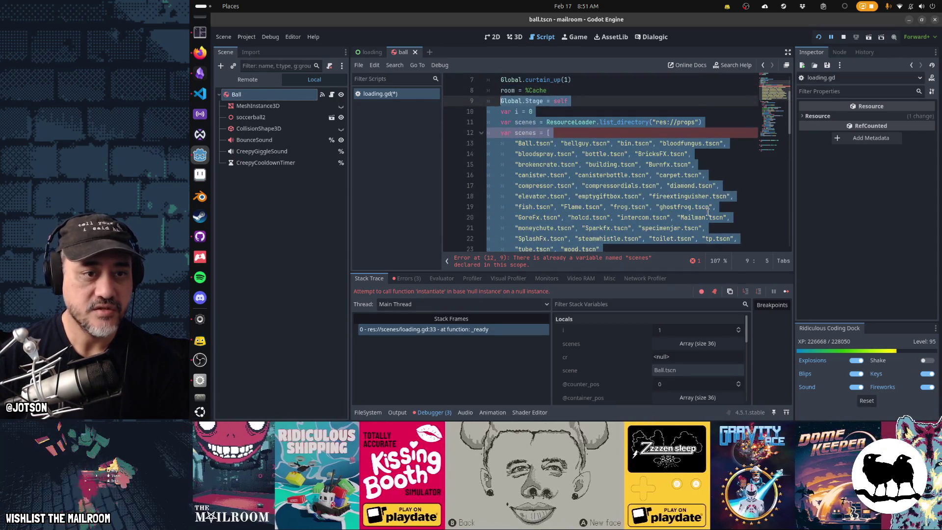
{"action": "key", "text": "shift+Down"}
{"action": "key", "text": "shift+Down"}
{"action": "key", "text": "shift+Down"}
{"action": "key", "text": "ctrl+k"}
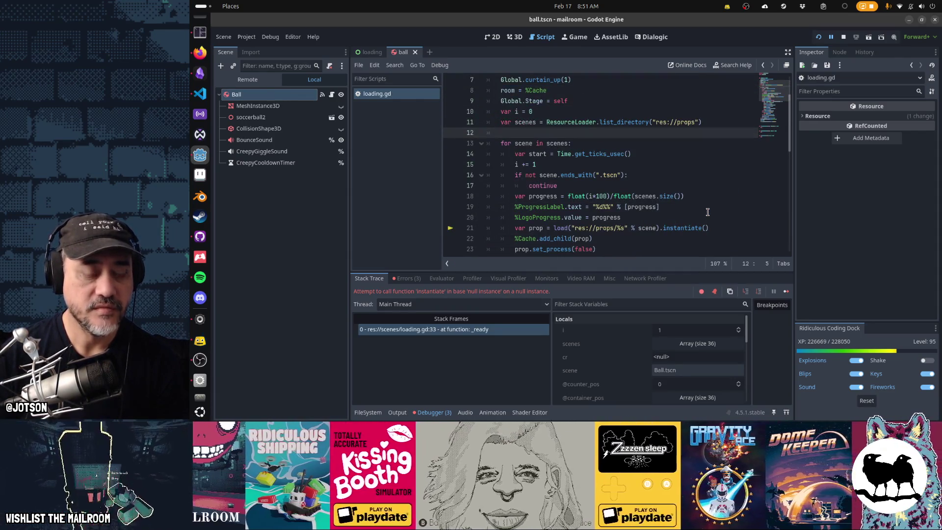
- Change prop to scene in the timing prints() call and save loading.gd
{"action": "scroll", "coordinate": [707, 212], "scroll_direction": "down", "scroll_amount": 5}
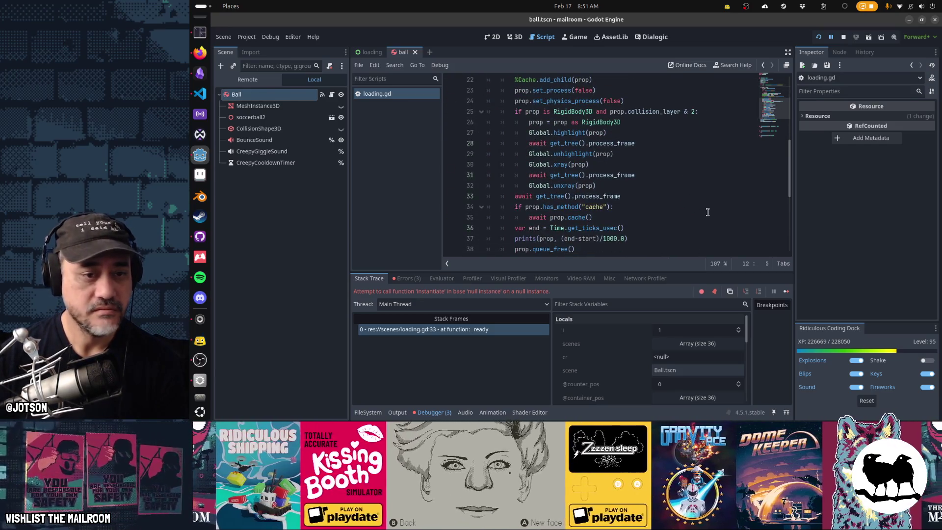
{"action": "double_click", "coordinate": [545, 238]}
{"action": "type", "text": "scene"}
{"action": "scroll", "coordinate": [611, 224], "scroll_direction": "down", "scroll_amount": 2}
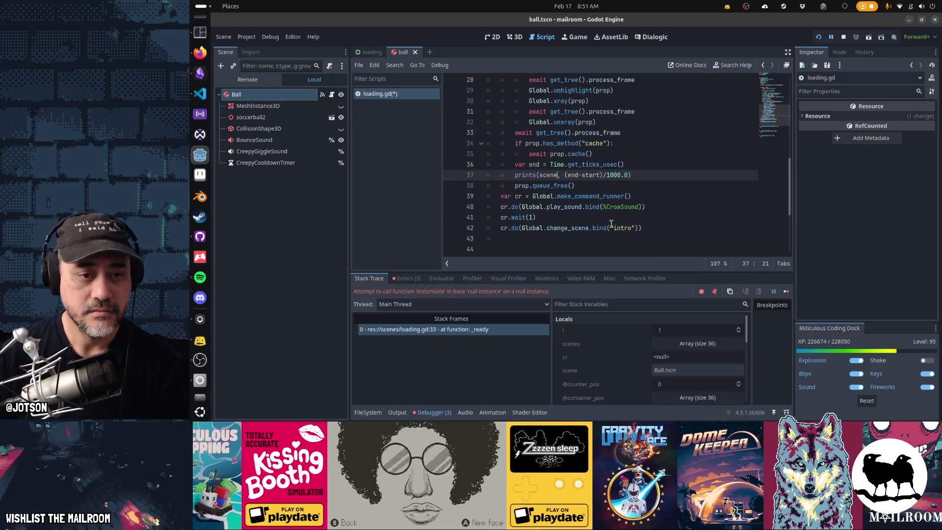
{"action": "key", "text": "ctrl+s"}
- Run the project with F5 to log each scene's load time
{"action": "key", "text": "alt+Tab"}
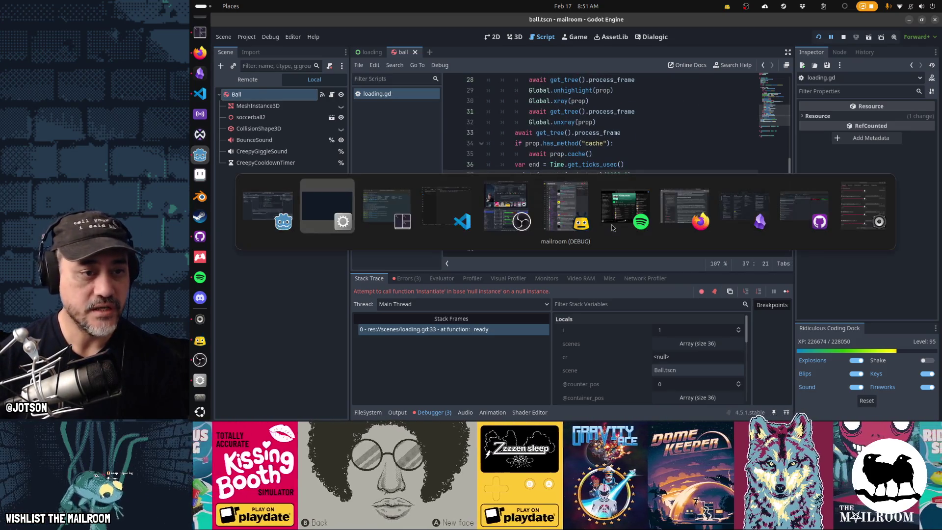
{"action": "key", "text": "alt+Tab"}
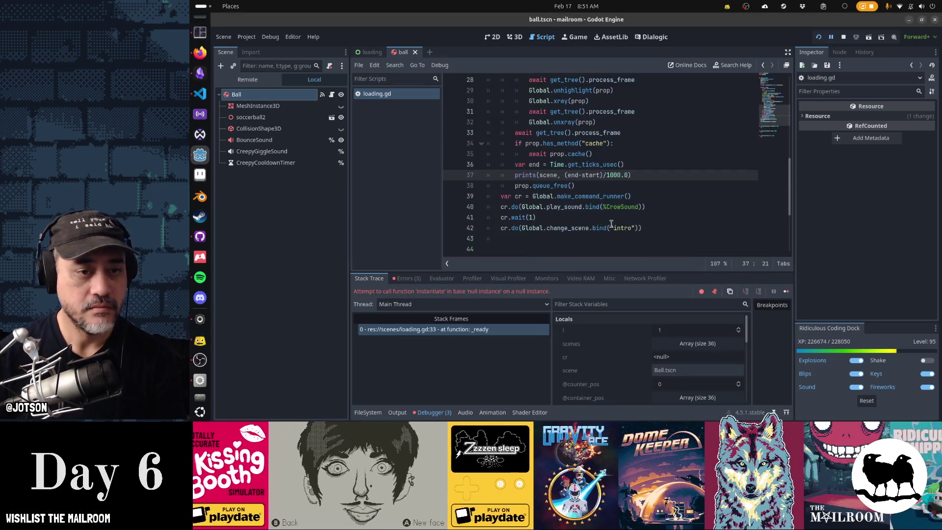
{"action": "left_click", "coordinate": [611, 223]}
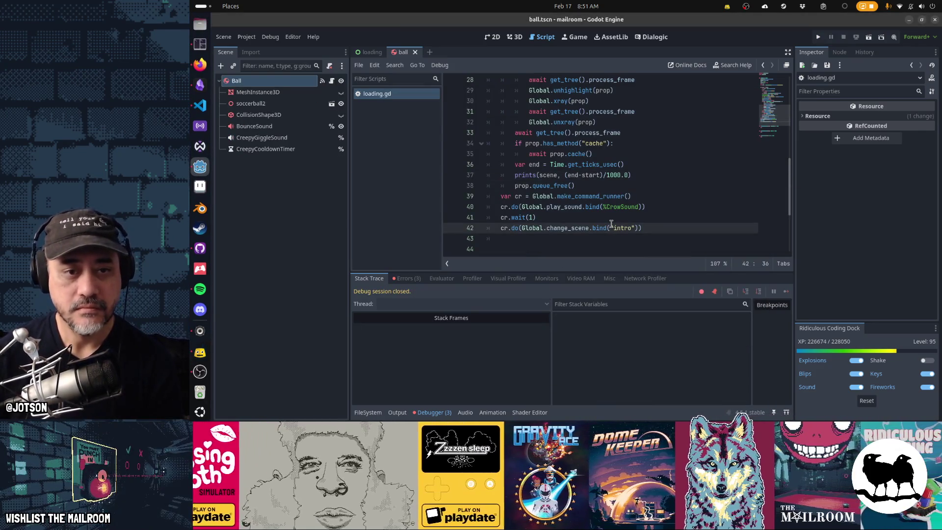
{"action": "left_click", "coordinate": [593, 241]}
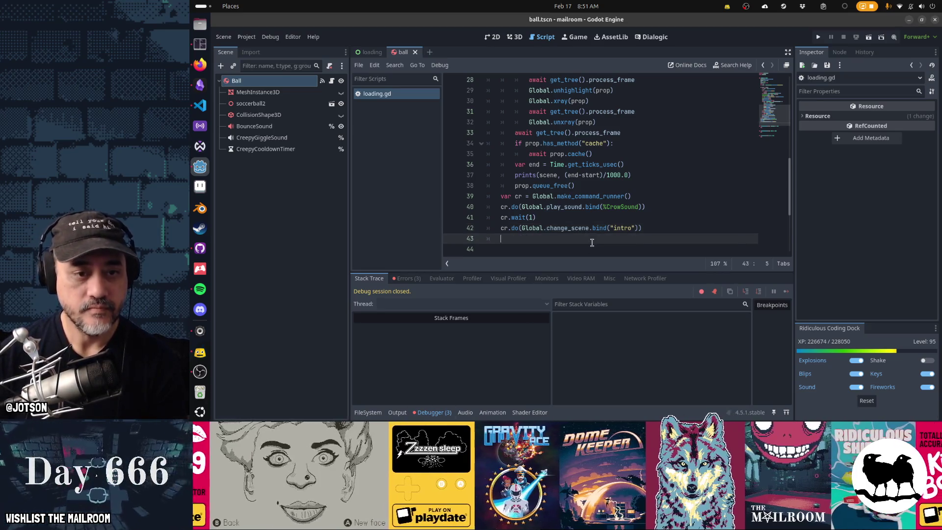
{"action": "key", "text": "F5"}
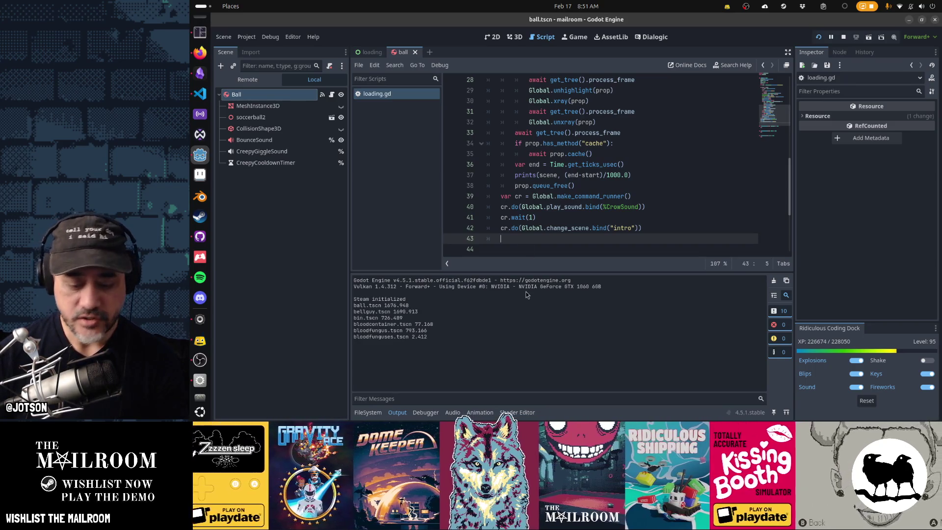
- Stop the game and rerun the shader cache clearing command in the terminal
{"action": "key", "text": "F8"}
{"action": "key", "text": "alt+Tab"}
{"action": "key", "text": "alt+Tab"}
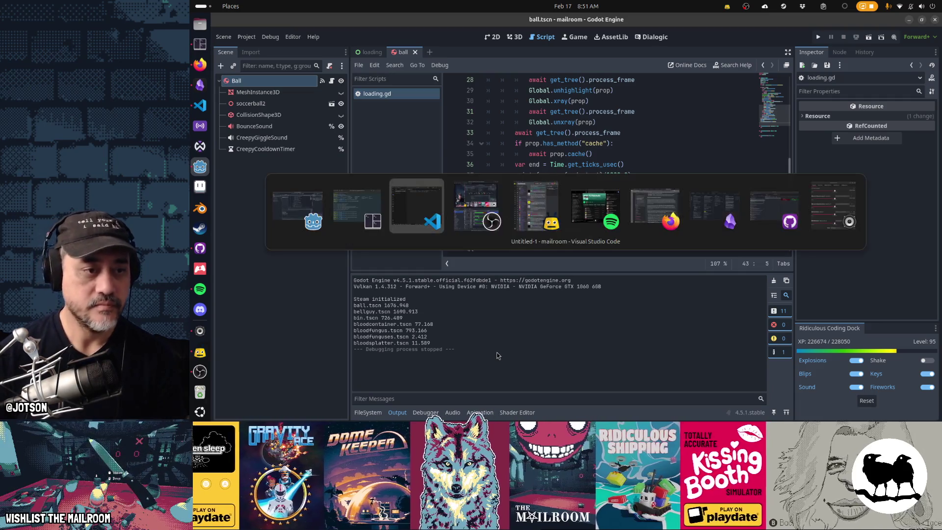
{"action": "key", "text": "alt+shift+Tab"}
{"action": "key", "text": "Up"}
{"action": "key", "text": "Return"}
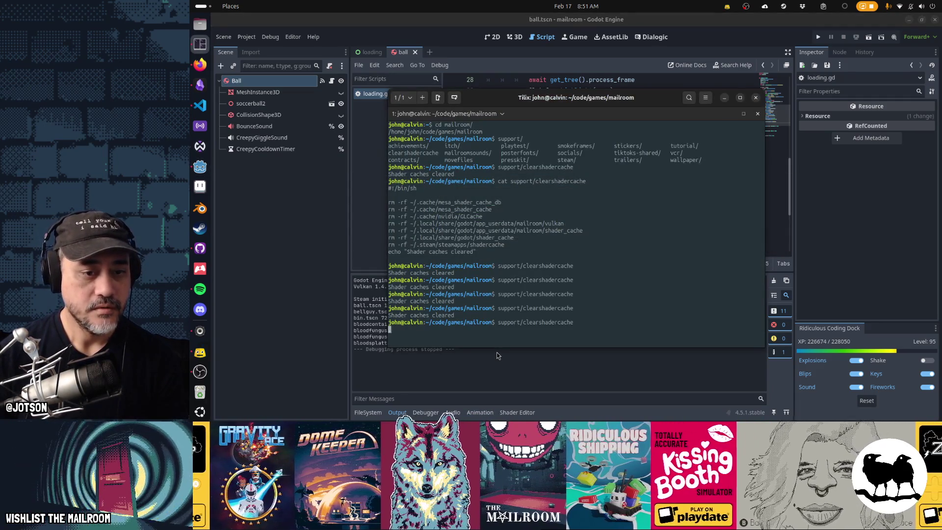
{"action": "left_click", "coordinate": [497, 355]}
- Move scene after (end-start)/1000.0 in the print call with ', ' and relaunch the game
{"action": "left_click_drag", "start_coordinate": [566, 175], "coordinate": [631, 176]}
{"action": "key", "text": "ctrl+x"}
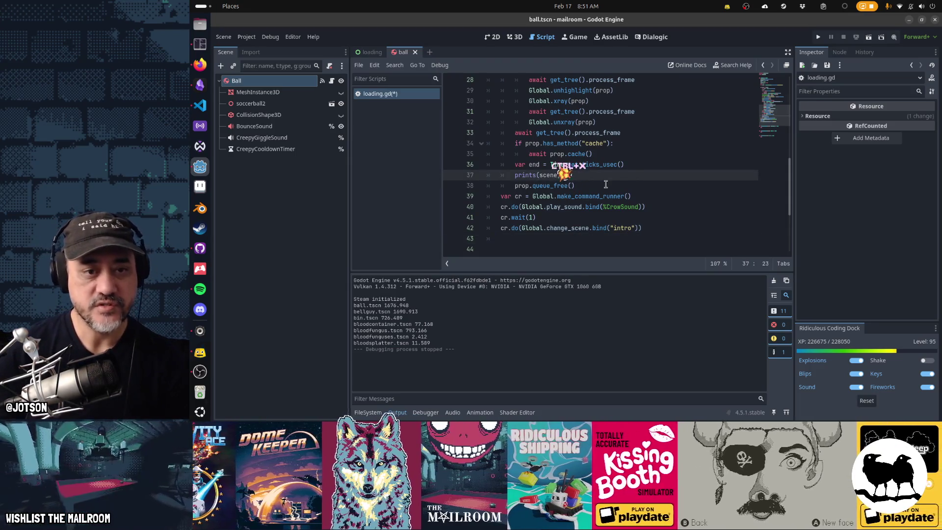
{"action": "key", "text": "BackSpace"}
{"action": "key", "text": "BackSpace"}
{"action": "key", "text": "ctrl+Left"}
{"action": "key", "text": "ctrl+v"}
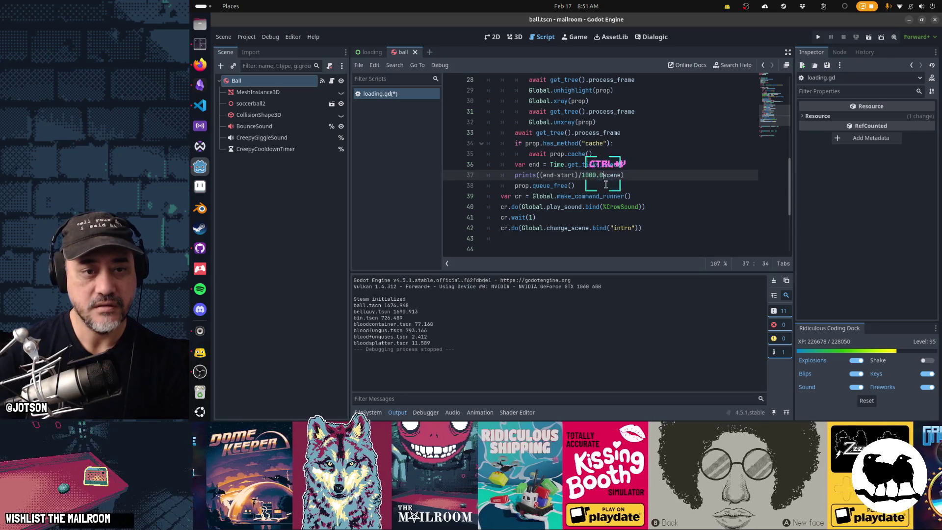
{"action": "type", "text": ","}
{"action": "key", "text": "F5"}
{"action": "left_click", "coordinate": [586, 213]}
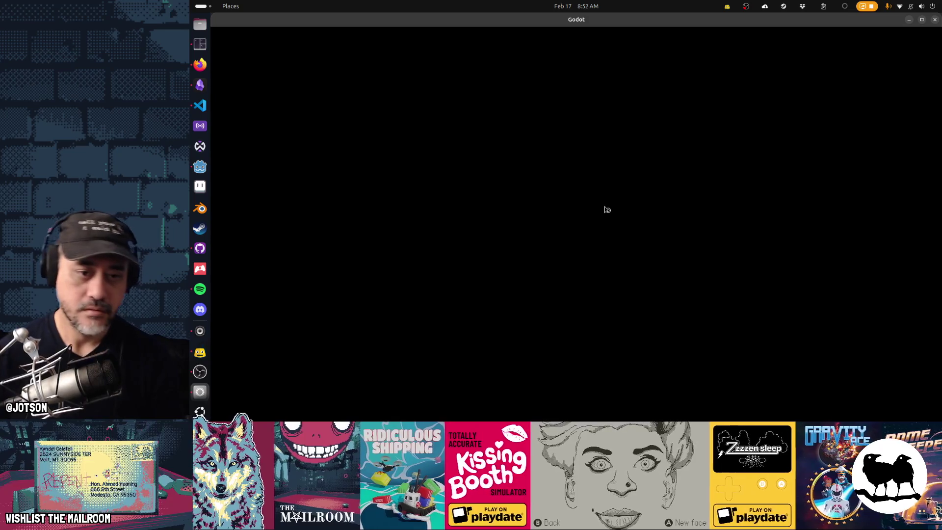
- Rerun support/clearshadercache in the terminal to clear shader caches
{"action": "key", "text": "alt+Tab"}
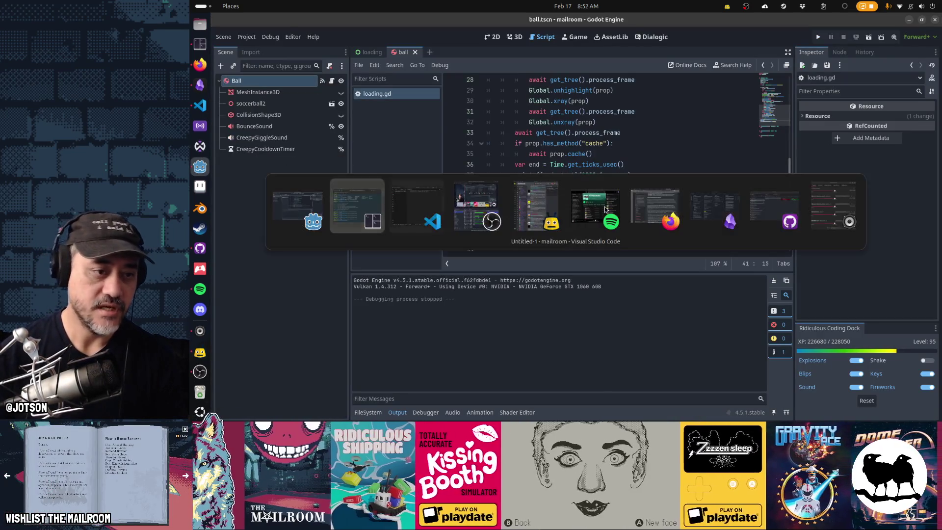
{"action": "key", "text": "alt+Tab"}
{"action": "key", "text": "Up"}
{"action": "key", "text": "Return"}
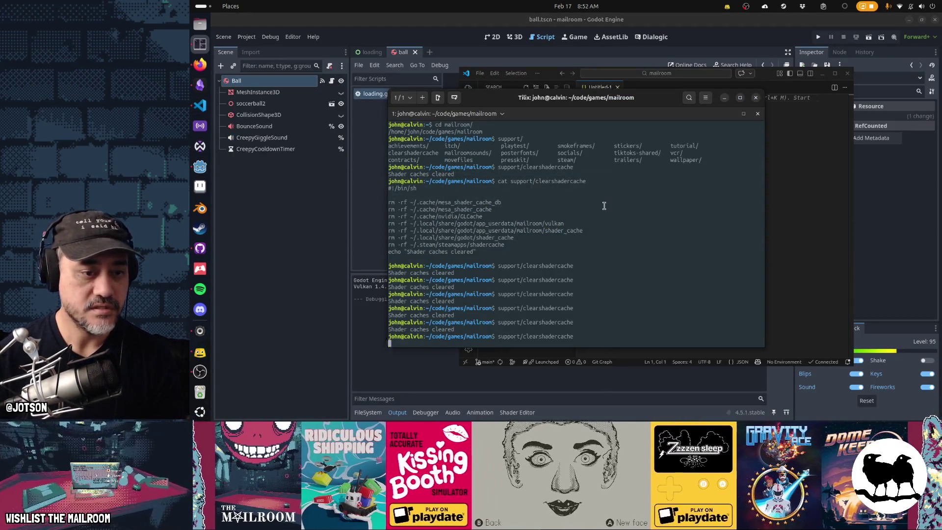
- Run the project with F5 and let it reach The Mailroom's title menu
{"action": "key", "text": "alt+Tab"}
{"action": "left_click", "coordinate": [597, 58]}
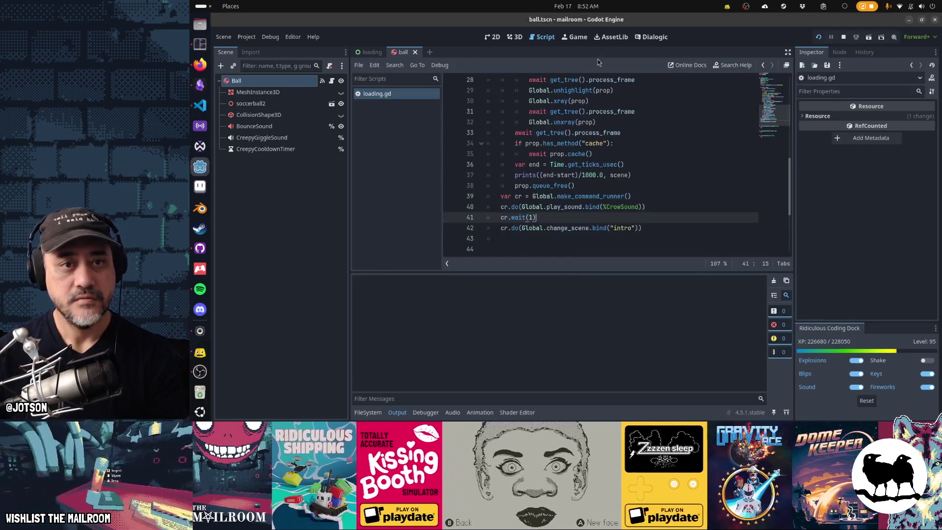
{"action": "key", "text": "F5"}
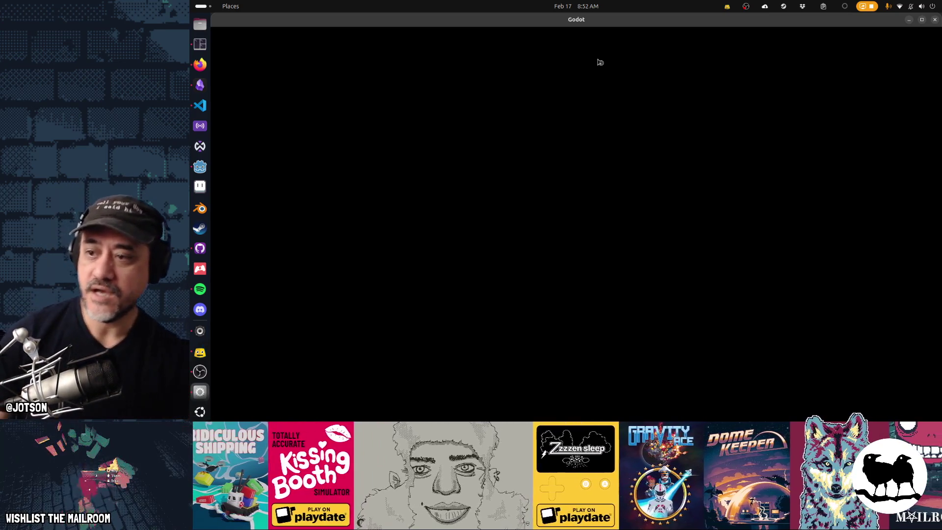
{"action": "key", "text": "alt+Tab"}
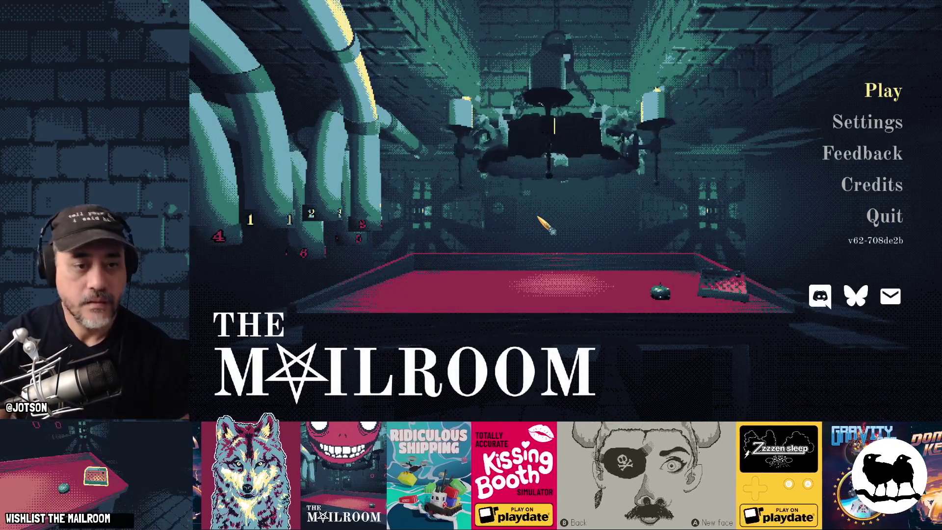
{"action": "key", "text": "alt+Tab"}
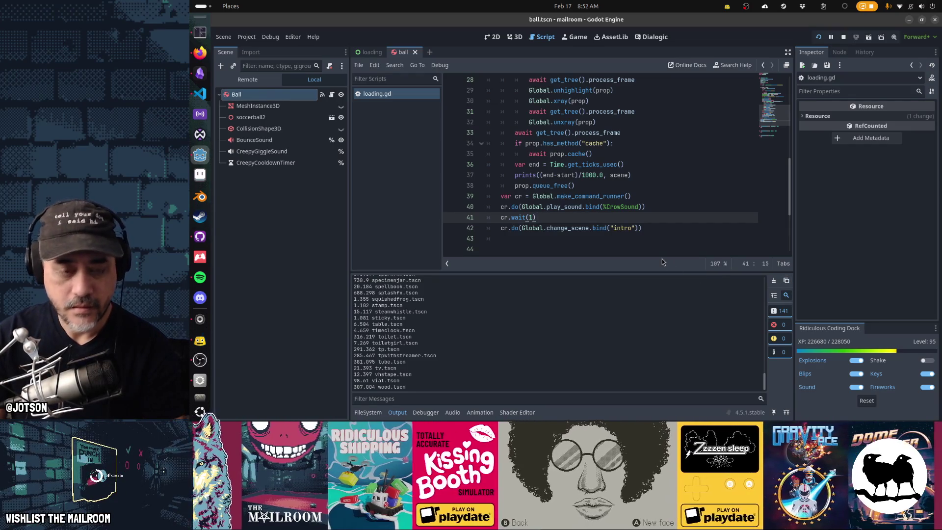
- Stop the game and paste the timing output into the blank VS Code file
{"action": "key", "text": "F8"}
{"action": "key", "text": "alt+Tab"}
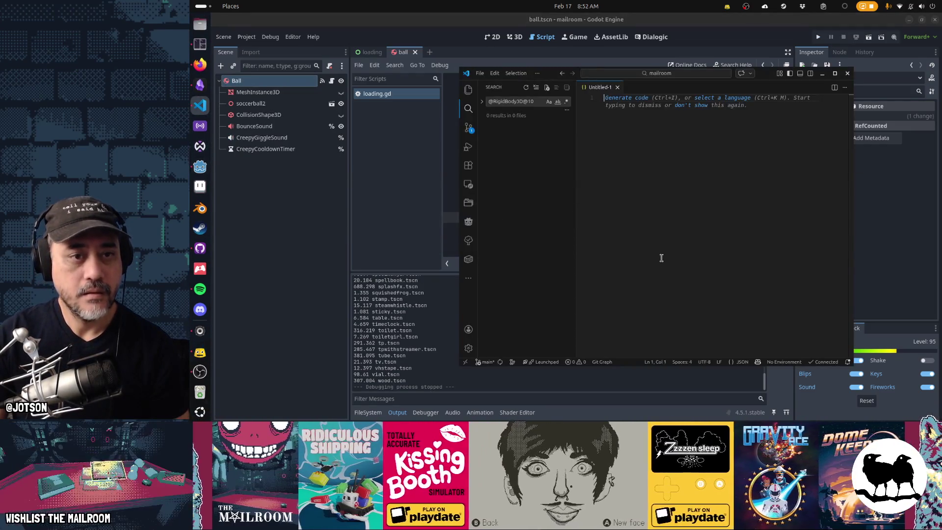
{"action": "key", "text": "ctrl+v"}
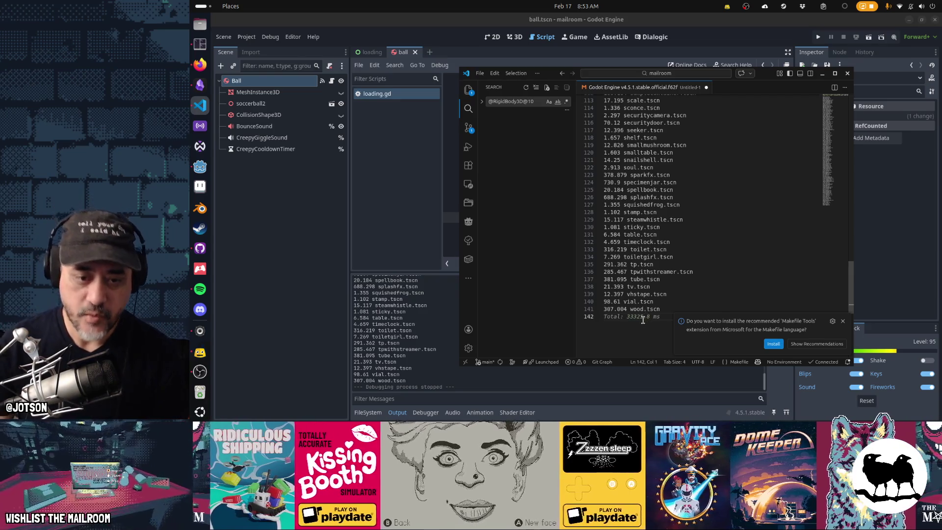
- Delete the Godot/Vulkan header lines so the log starts with 1827.312 ball.tscn
{"action": "mouse_move", "coordinate": [642, 318]}
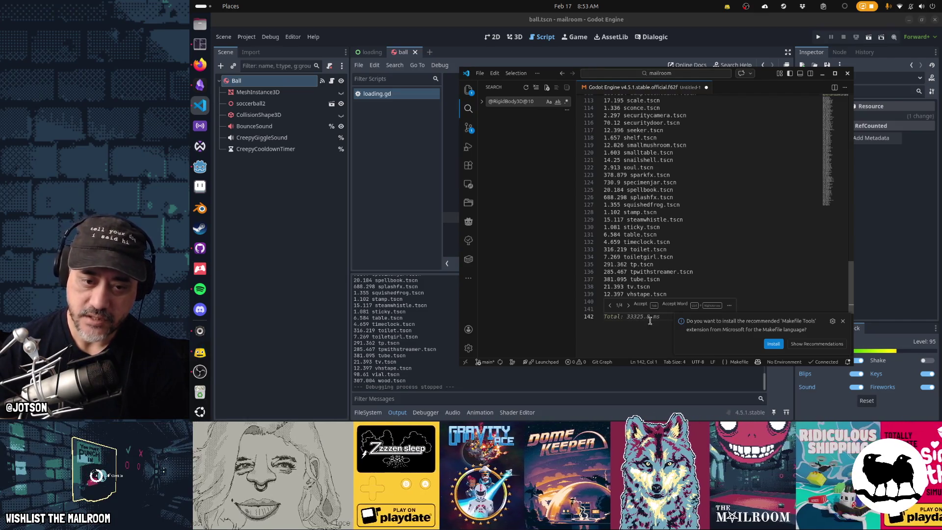
{"action": "scroll", "coordinate": [651, 332], "scroll_direction": "up", "scroll_amount": 15}
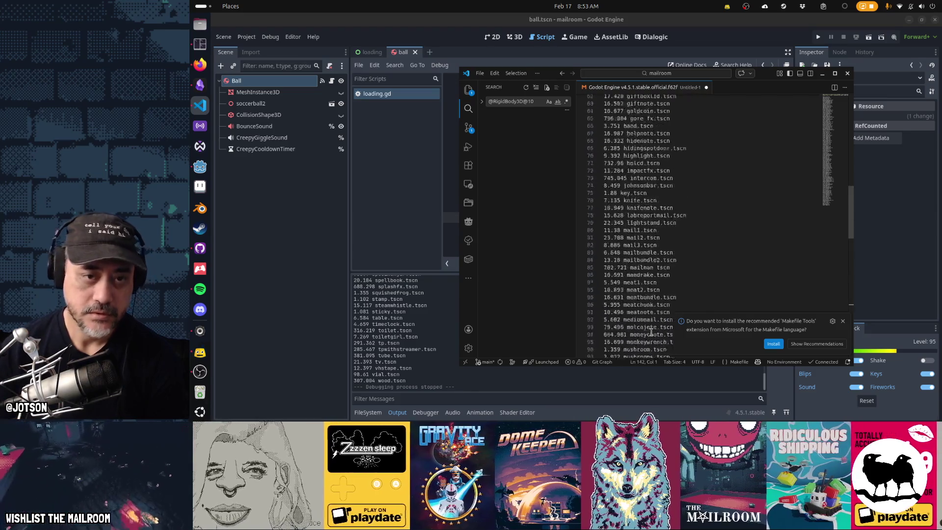
{"action": "left_click_drag", "start_coordinate": [643, 143], "coordinate": [657, 142]}
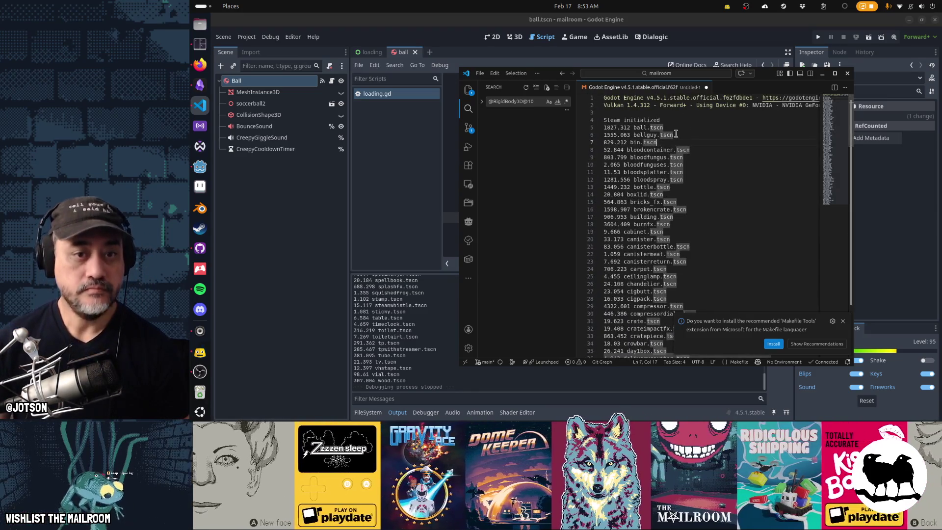
{"action": "left_click_drag", "start_coordinate": [604, 128], "coordinate": [604, 98]}
{"action": "key", "text": "BackSpace"}
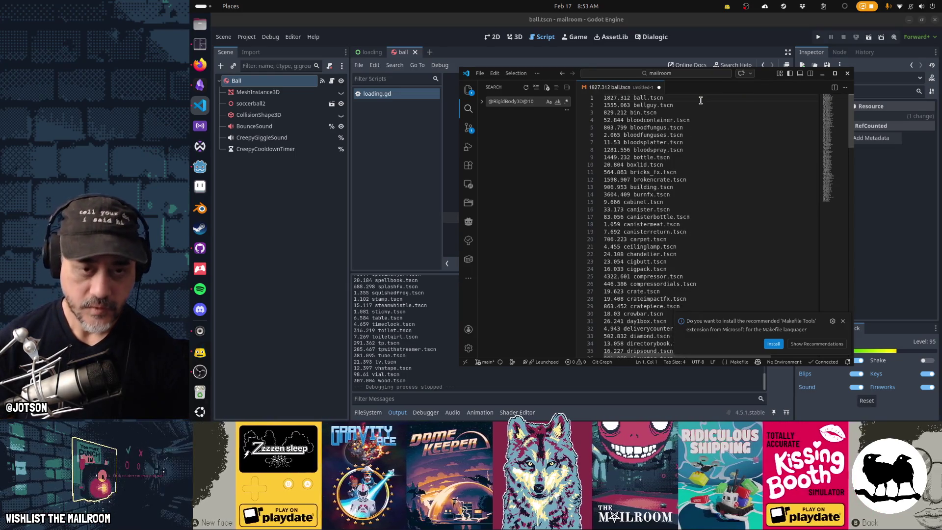
- Sort all lines of the timing log in descending order with the Command Palette's sort command
{"action": "key", "text": "ctrl+shift+p"}
{"action": "type", "text": "sort"}
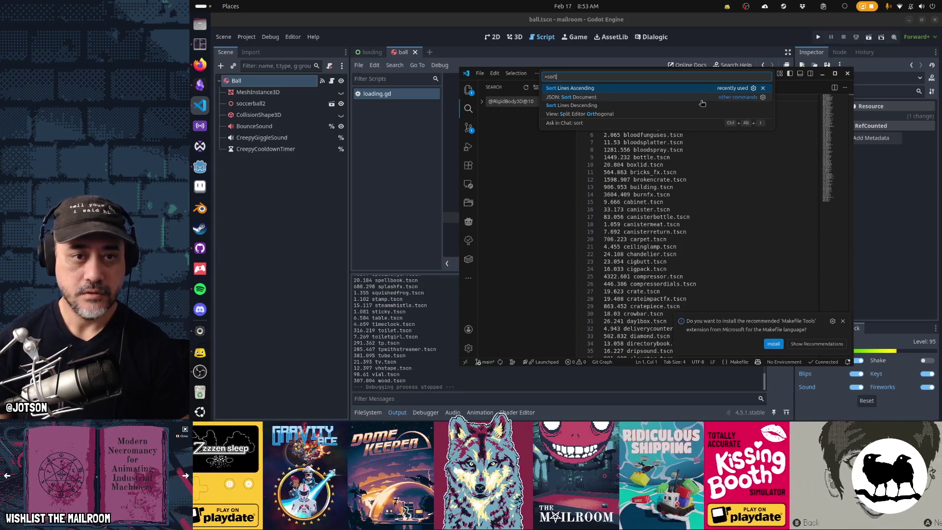
{"action": "left_click", "coordinate": [701, 105]}
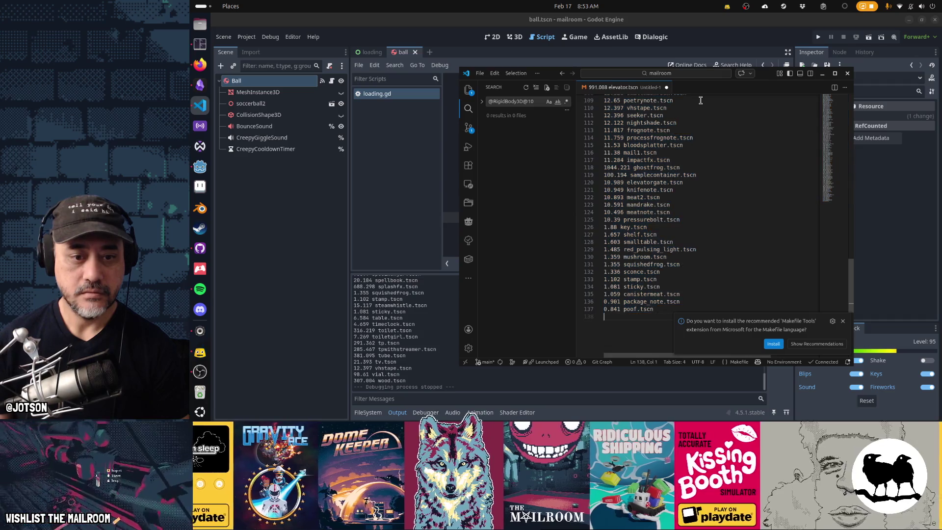
- Delete the fast-loading entries from vial through mediummail and meat1
{"action": "key", "text": "ctrl+Home"}
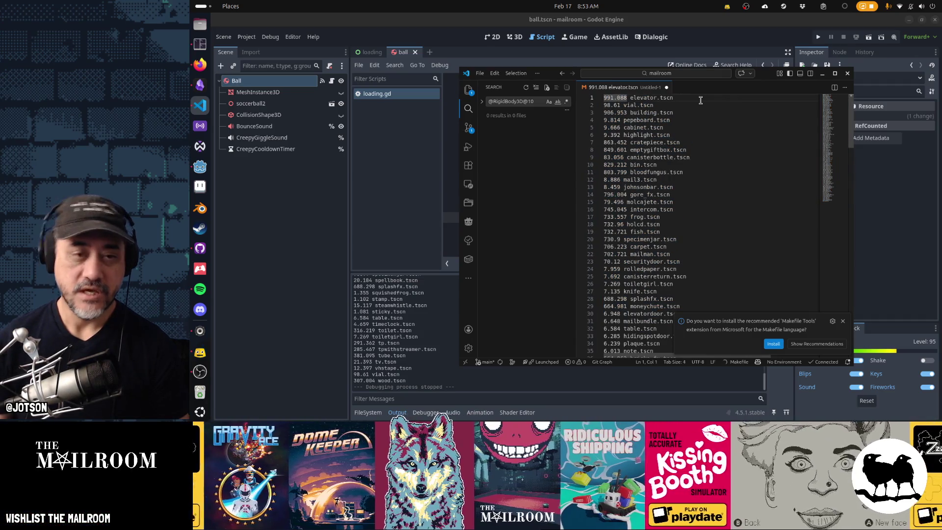
{"action": "key", "text": "Down"}
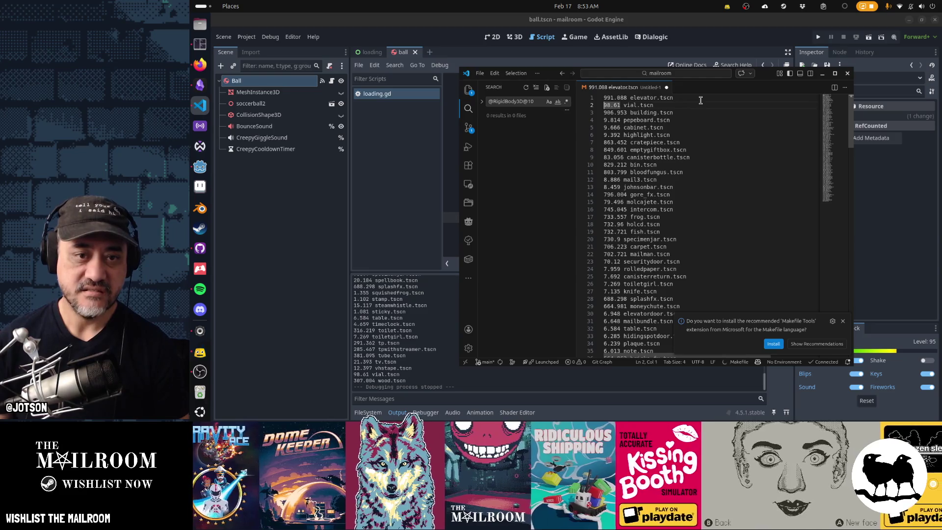
{"action": "key", "text": "ctrl+shift+k"}
{"action": "key", "text": "Down"}
{"action": "key", "text": "ctrl+shift+k"}
{"action": "key", "text": "ctrl+shift+k"}
{"action": "key", "text": "ctrl+shift+k"}
{"action": "key", "text": "Down"}
{"action": "key", "text": "Down"}
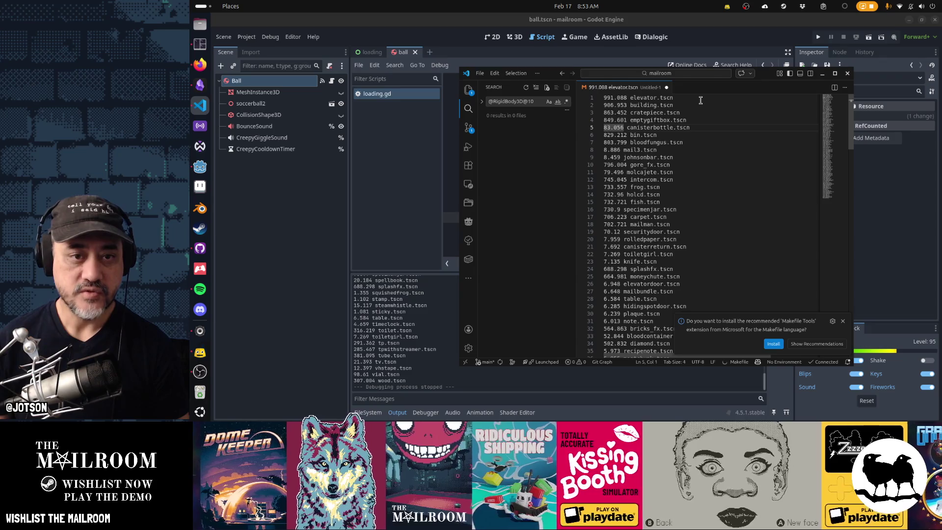
{"action": "key", "text": "ctrl+shift+k"}
{"action": "key", "text": "Down"}
{"action": "key", "text": "Down"}
{"action": "key", "text": "ctrl+shift+k"}
{"action": "key", "text": "ctrl+shift+k"}
{"action": "key", "text": "Down"}
{"action": "key", "text": "Down"}
{"action": "key", "text": "Down"}
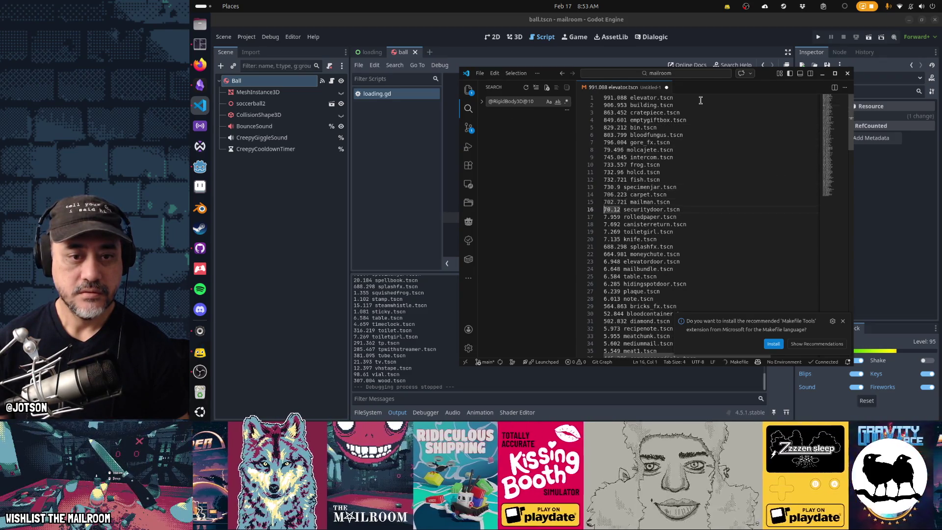
{"action": "key", "text": "ctrl+shift+k"}
{"action": "key", "text": "ctrl+shift+k"}
{"action": "key", "text": "ctrl+shift+k"}
{"action": "key", "text": "Down"}
{"action": "key", "text": "Down"}
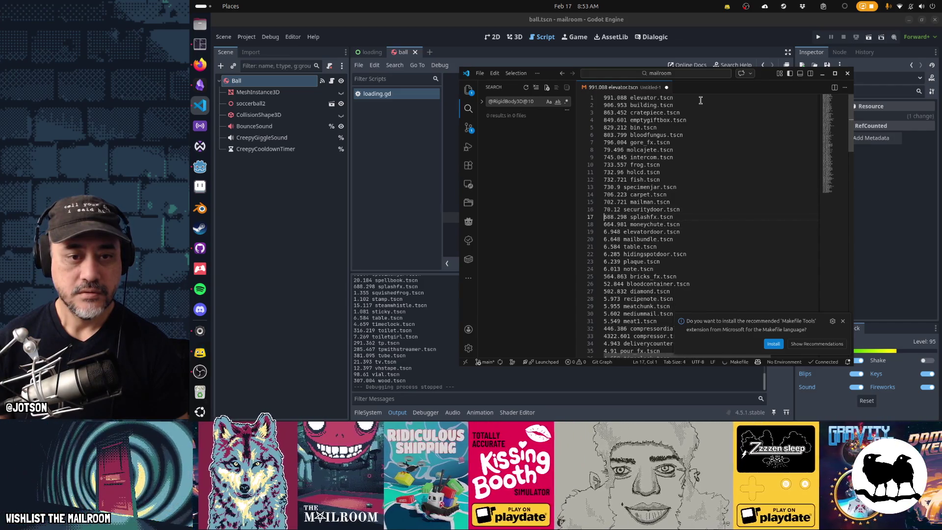
{"action": "key", "text": "ctrl+shift+k"}
{"action": "key", "text": "ctrl+shift+k"}
{"action": "key", "text": "ctrl+shift+k"}
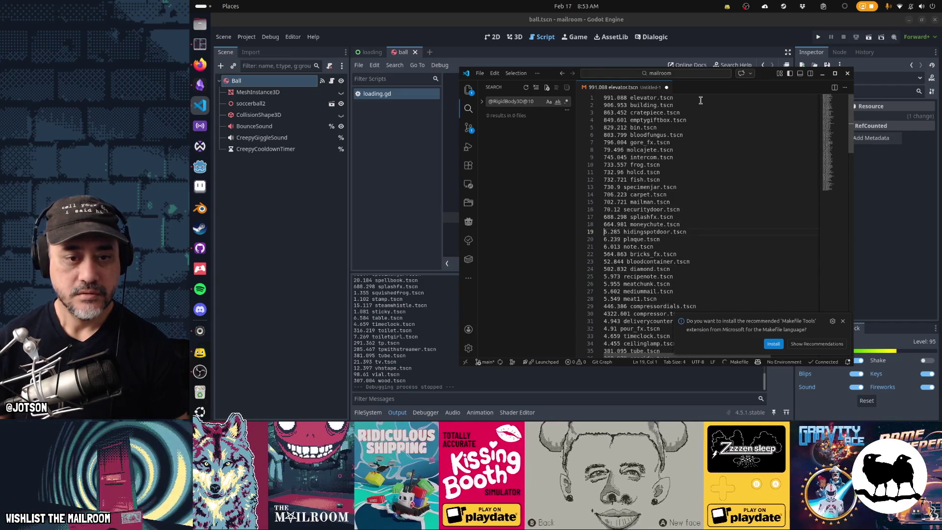
{"action": "key", "text": "Down"}
{"action": "key", "text": "ctrl+shift+k"}
{"action": "key", "text": "Down"}
{"action": "key", "text": "ctrl+shift+k"}
{"action": "key", "text": "ctrl+shift+k"}
{"action": "key", "text": "ctrl+shift+k"}
{"action": "key", "text": "ctrl+shift+k"}
{"action": "key", "text": "Down"}
{"action": "key", "text": "Down"}
{"action": "key", "text": "ctrl+shift+k"}
{"action": "key", "text": "ctrl+shift+k"}
{"action": "key", "text": "ctrl+shift+k"}
- Remove fast entries from frogcorpse through directorybook so the list ends at ghostfrog; dismiss the Makefile Tools notice
{"action": "key", "text": "Down"}
{"action": "key", "text": "Down"}
{"action": "key", "text": "Down"}
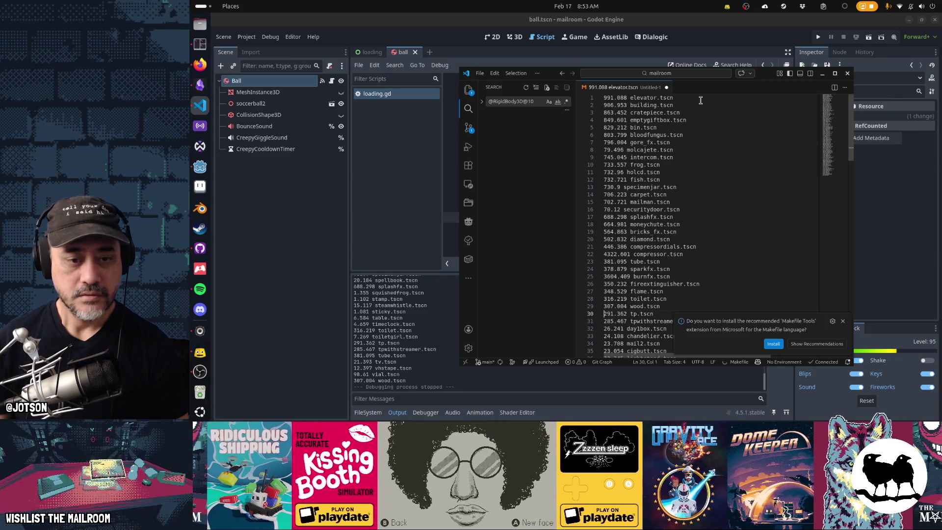
{"action": "key", "text": "ctrl+shift+k"}
{"action": "key", "text": "ctrl+shift+k"}
{"action": "key", "text": "ctrl+shift+k"}
{"action": "key", "text": "Down"}
{"action": "key", "text": "Down"}
{"action": "key", "text": "ctrl+shift+k"}
{"action": "key", "text": "ctrl+shift+k"}
{"action": "key", "text": "ctrl+shift+k"}
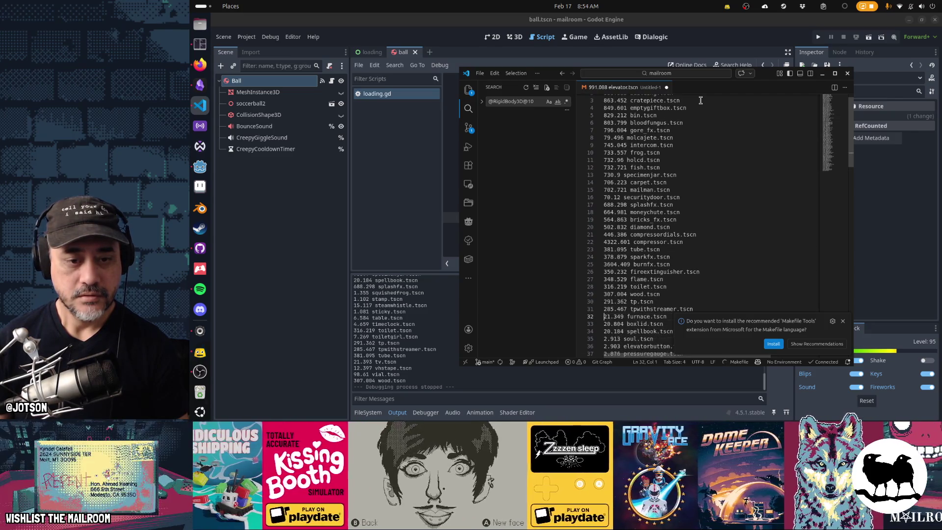
{"action": "key", "text": "ctrl+shift+k"}
{"action": "key", "text": "ctrl+shift+k"}
{"action": "key", "text": "ctrl+shift+k"}
{"action": "key", "text": "ctrl+shift+k"}
{"action": "key", "text": "ctrl+shift+k"}
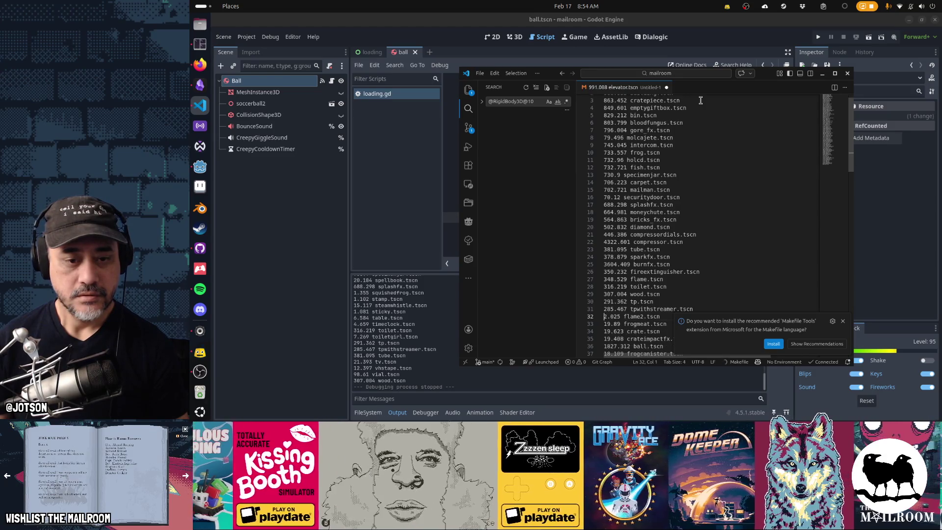
{"action": "key", "text": "ctrl+shift+k"}
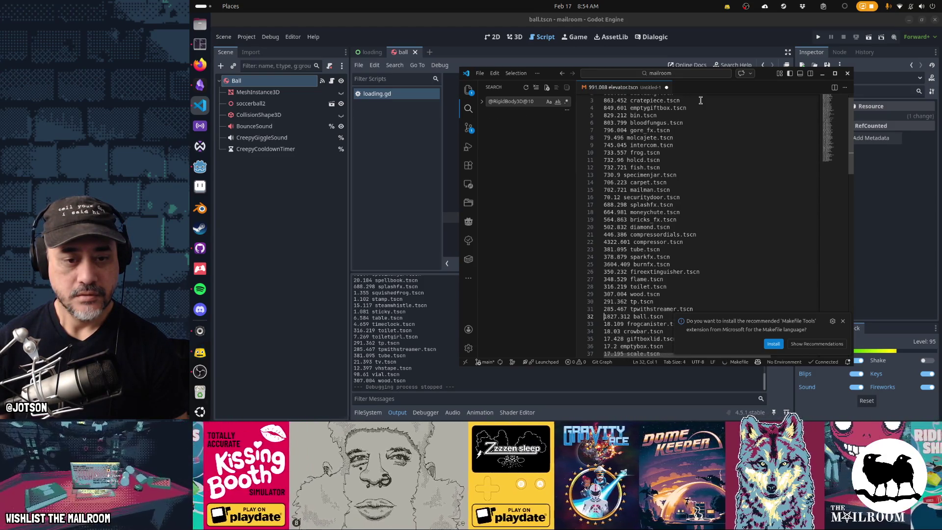
{"action": "key", "text": "ctrl+shift+k"}
{"action": "key", "text": "Down"}
{"action": "key", "text": "ctrl+shift+k"}
{"action": "key", "text": "ctrl+shift+k"}
{"action": "key", "text": "ctrl+shift+k"}
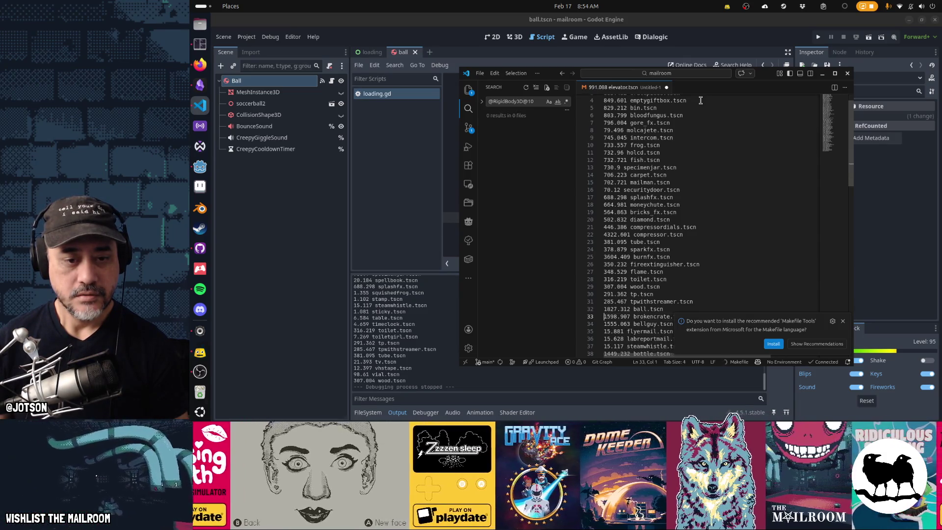
{"action": "key", "text": "ctrl+shift+k"}
{"action": "key", "text": "ctrl+shift+k"}
{"action": "key", "text": "Down"}
{"action": "key", "text": "Down"}
{"action": "key", "text": "ctrl+shift+k"}
{"action": "key", "text": "ctrl+shift+k"}
{"action": "key", "text": "ctrl+shift+k"}
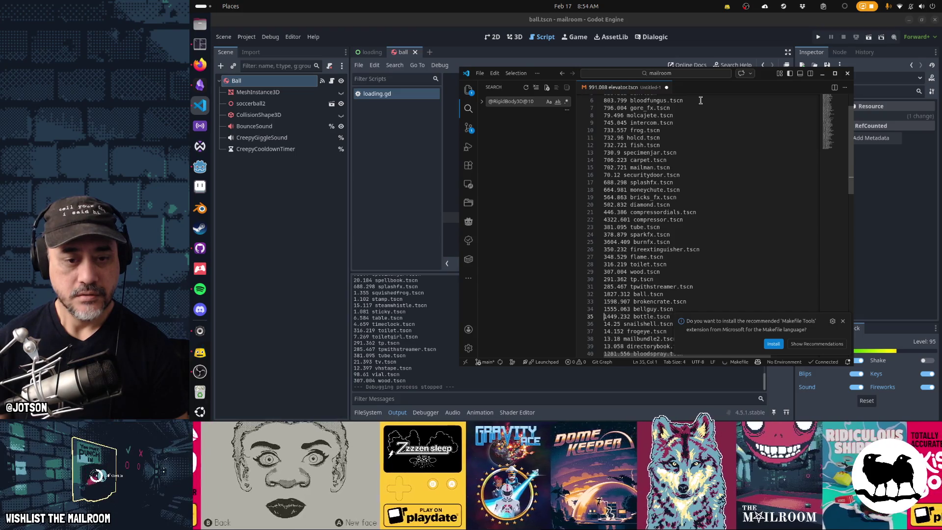
{"action": "key", "text": "Down"}
{"action": "key", "text": "ctrl+shift+k"}
{"action": "key", "text": "ctrl+shift+k"}
{"action": "key", "text": "ctrl+shift+k"}
{"action": "key", "text": "Down"}
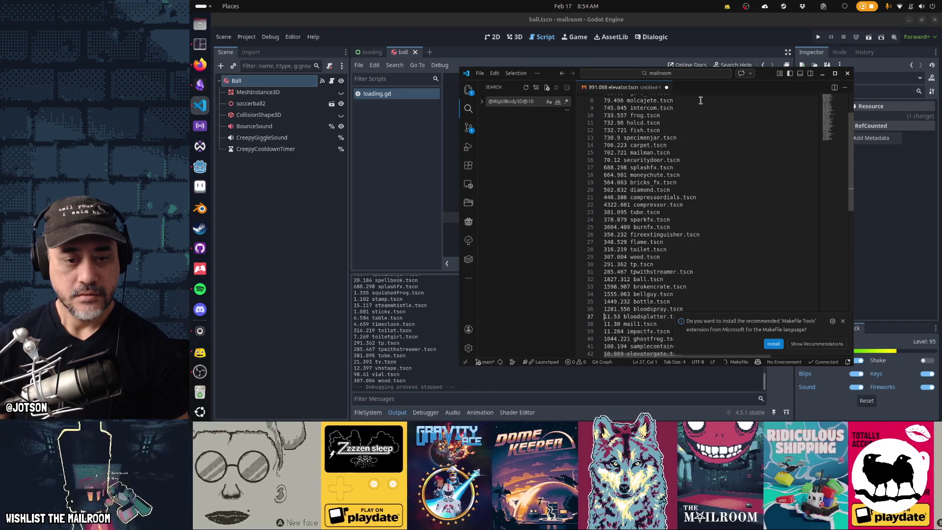
{"action": "key", "text": "Down"}
{"action": "key", "text": "Down"}
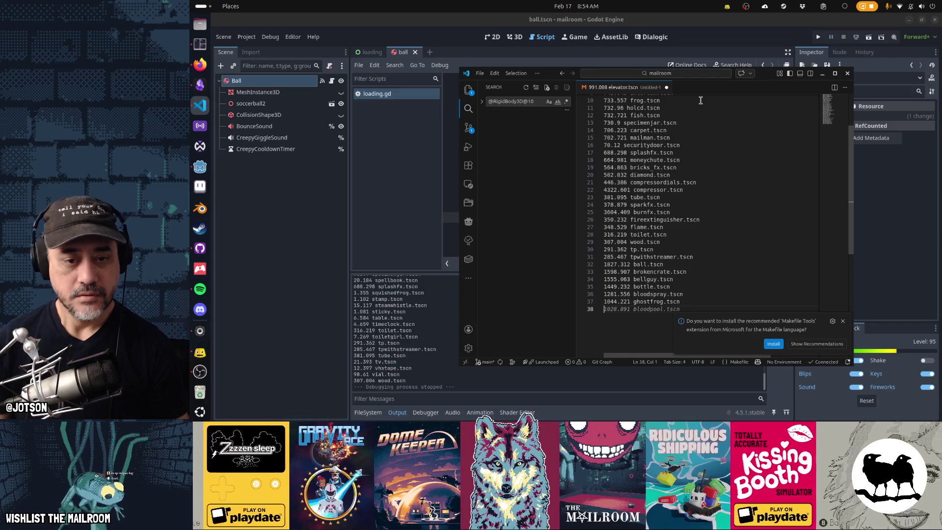
{"action": "scroll", "coordinate": [701, 100], "scroll_direction": "up", "scroll_amount": 1}
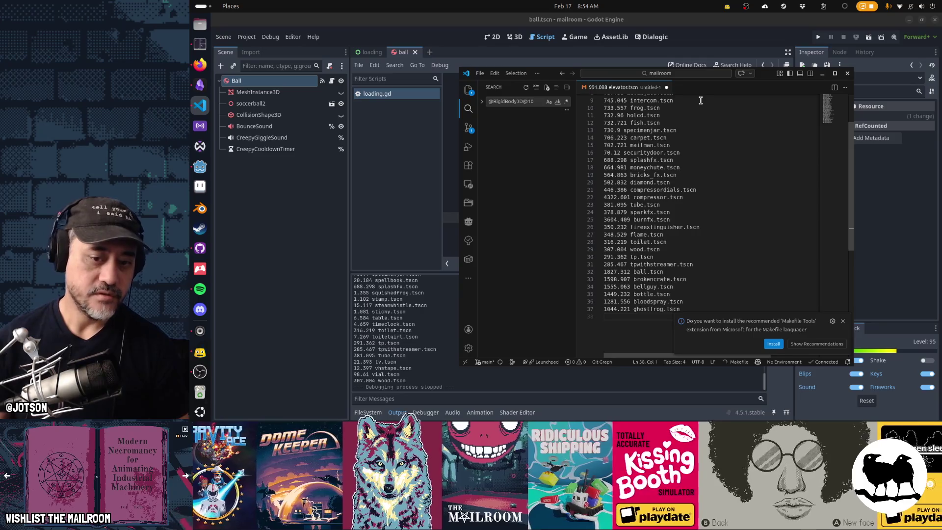
{"action": "left_click", "coordinate": [842, 322]}
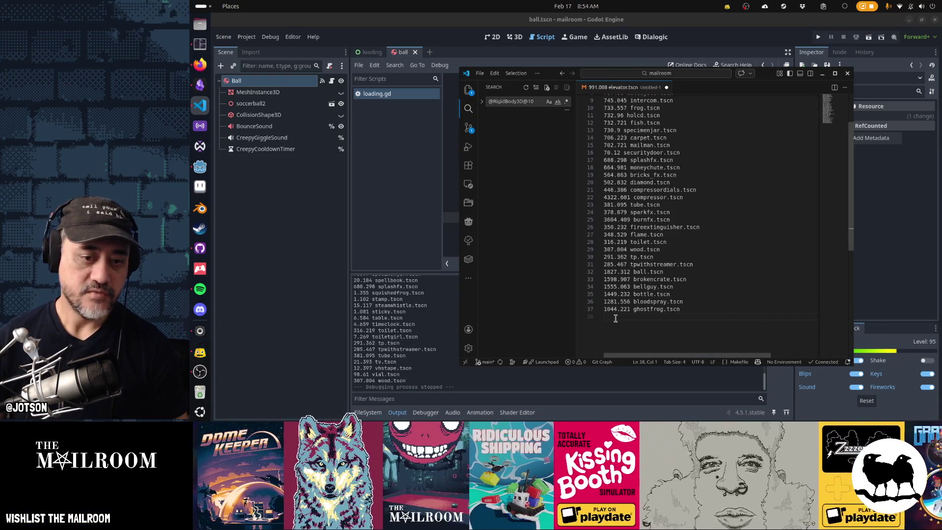
- Delete the securitydoor and molcajete lines and check the end of the list
{"action": "scroll", "coordinate": [738, 306], "scroll_direction": "up", "scroll_amount": 3}
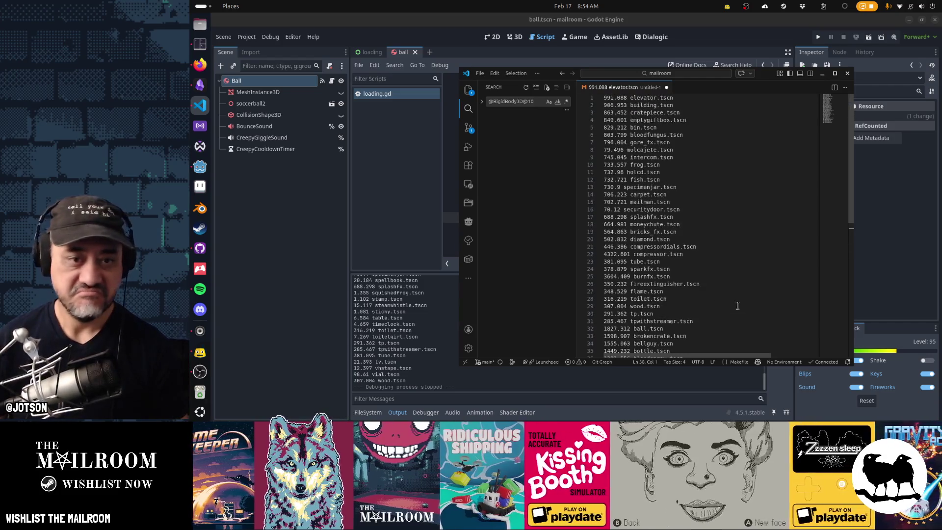
{"action": "triple_click", "coordinate": [685, 211]}
{"action": "key", "text": "Delete"}
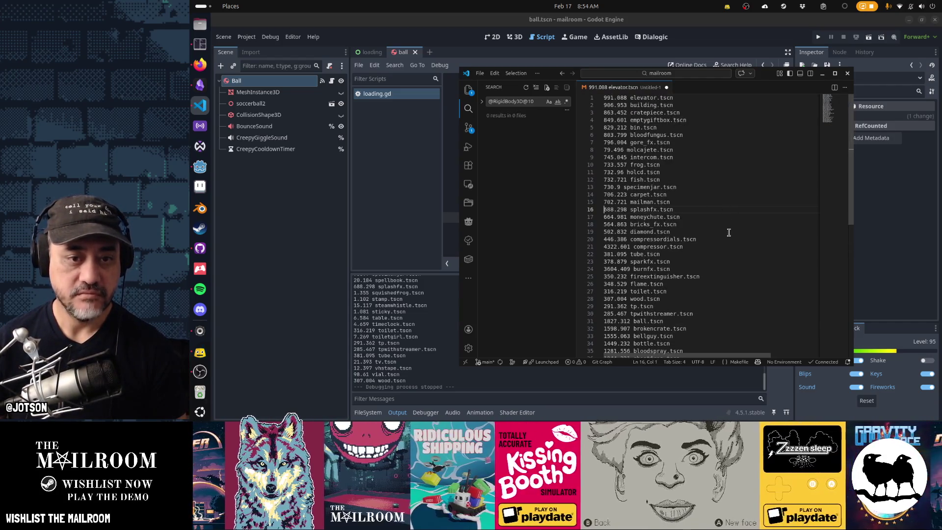
{"action": "triple_click", "coordinate": [674, 150]}
{"action": "key", "text": "Delete"}
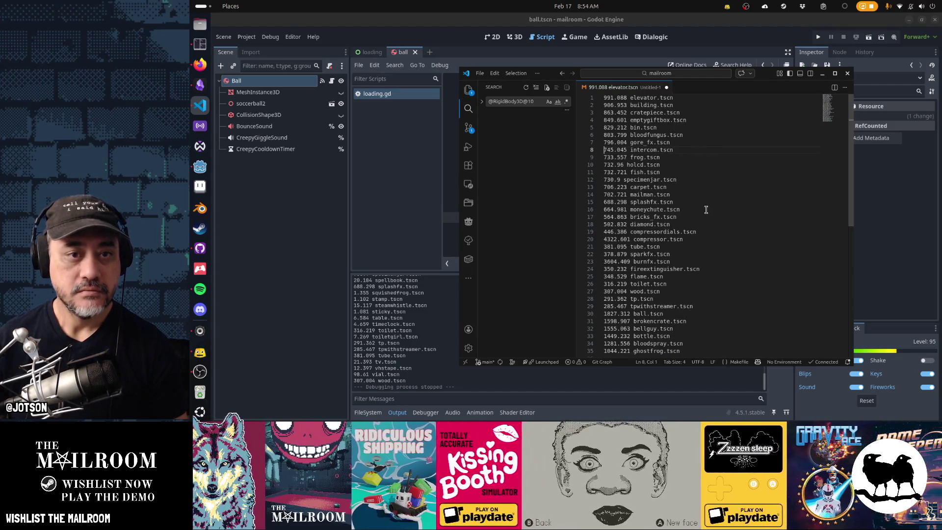
{"action": "scroll", "coordinate": [706, 209], "scroll_direction": "down", "scroll_amount": 3}
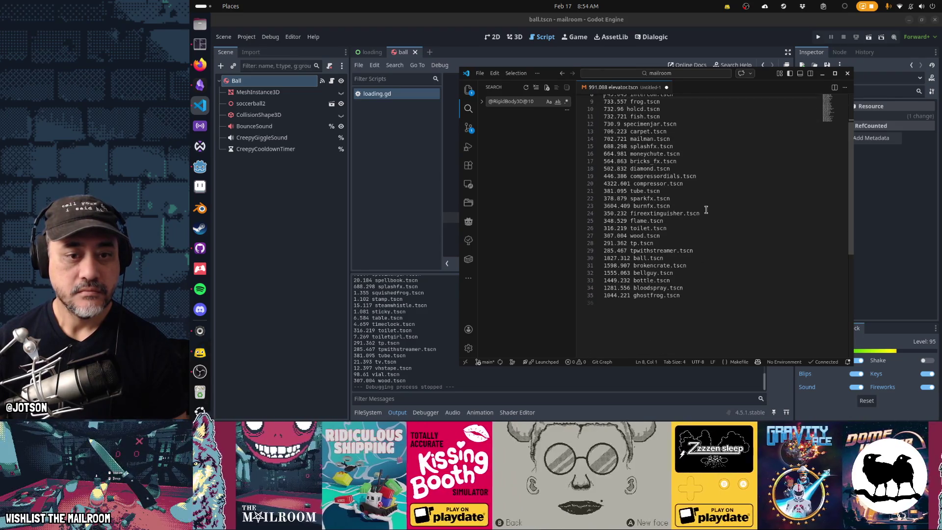
{"action": "left_click", "coordinate": [647, 206]}
{"action": "key", "text": "Down"}
{"action": "key", "text": "Down"}
{"action": "key", "text": "Down"}
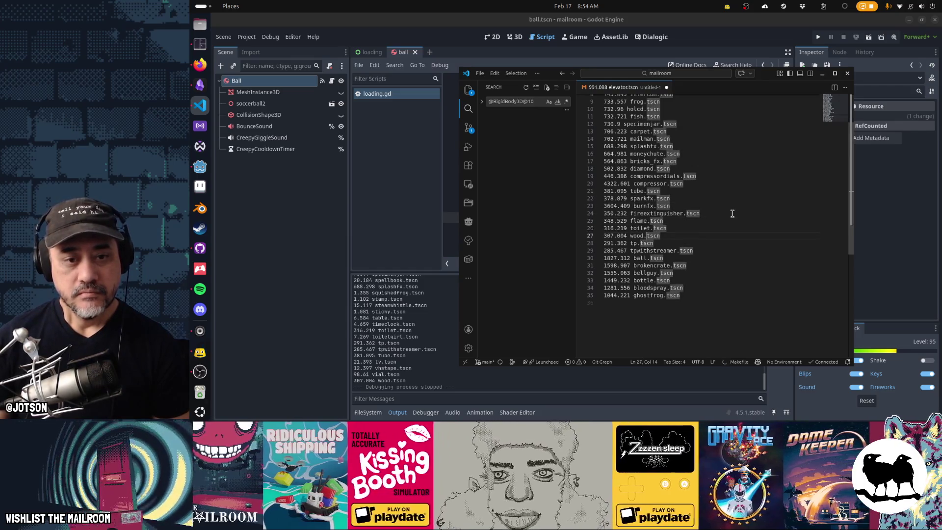
{"action": "key", "text": "Down"}
{"action": "key", "text": "Down"}
{"action": "key", "text": "Down"}
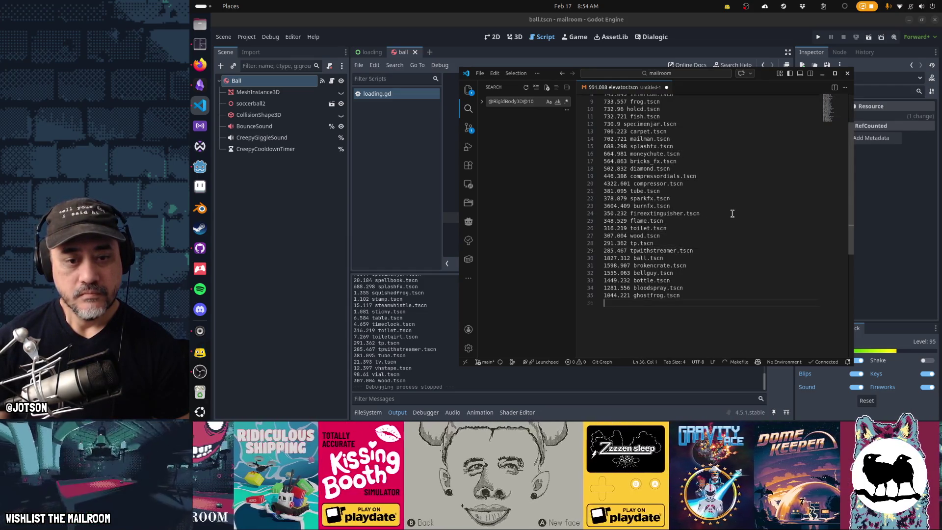
- Put a caret on every line and strip the timing numbers, leaving only the file names
{"action": "key", "text": "ctrl+Home"}
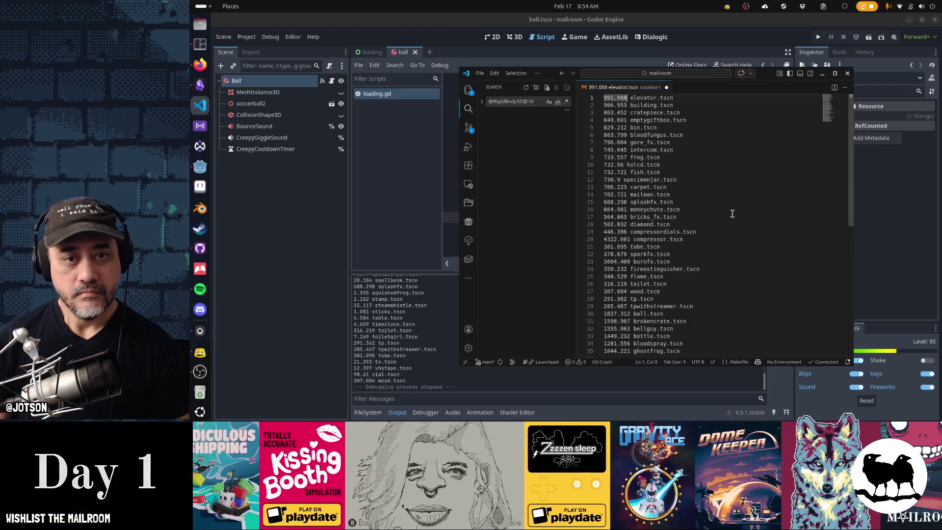
{"action": "key", "text": "End"}
{"action": "key", "text": "ctrl+Left"}
{"action": "key", "text": "Left"}
{"action": "key", "text": "Left"}
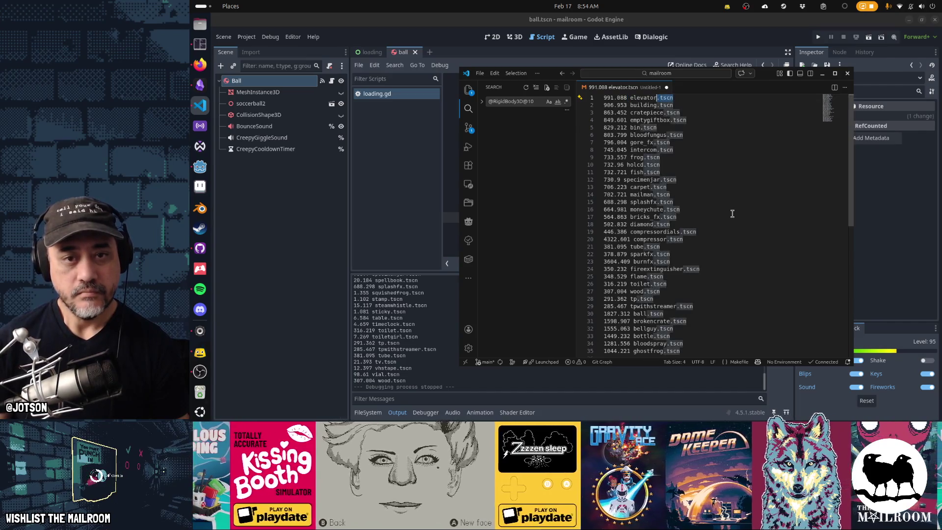
{"action": "key", "text": "ctrl+shift+Down"}
{"action": "key", "text": "ctrl+shift+Down"}
{"action": "key", "text": "ctrl+shift+Down"}
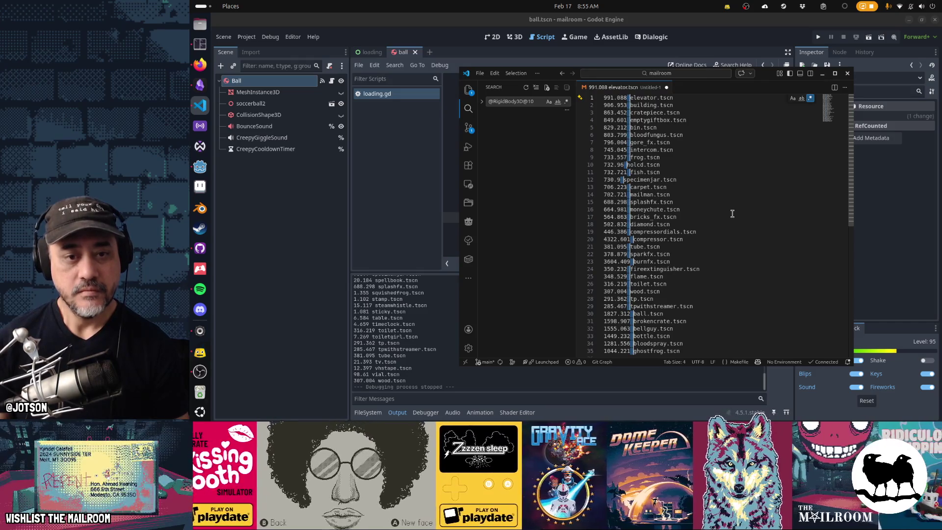
{"action": "key", "text": "shift+Home"}
{"action": "key", "text": "BackSpace"}
- Wrap each file name in quotes with a trailing comma and join them into one line
{"action": "key", "text": "shift+End"}
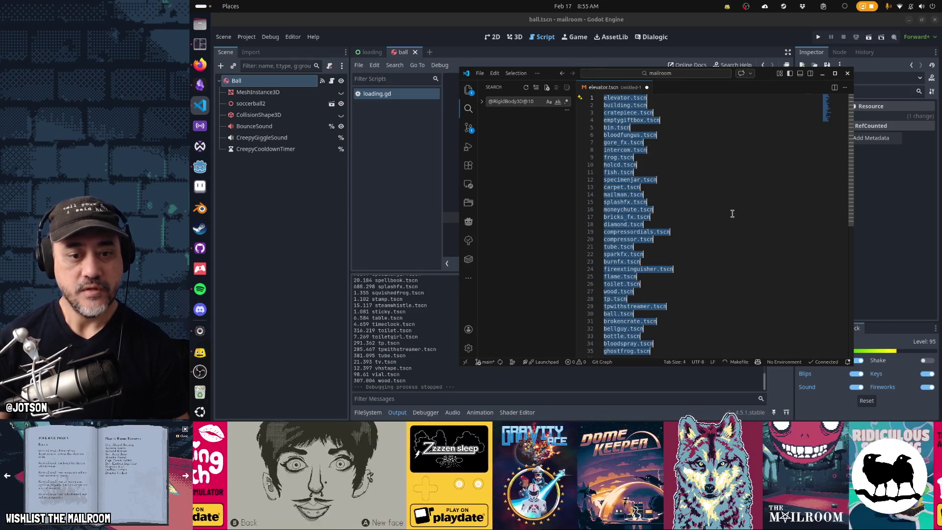
{"action": "type", "text": "\""}
{"action": "key", "text": "End"}
{"action": "type", "text": ","}
{"action": "type", "text": ","}
{"action": "key", "text": "Delete"}
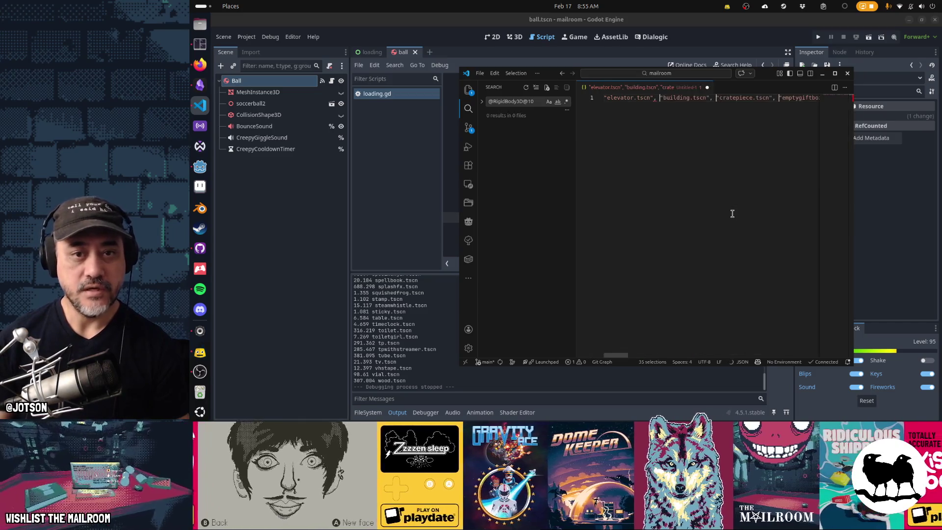
{"action": "key", "text": "End"}
- Copy the one-line list of prop names and return to Godot's loading.gd
{"action": "key", "text": "ctrl+a"}
{"action": "key", "text": "ctrl+c"}
{"action": "key", "text": "alt+Tab"}
{"action": "scroll", "coordinate": [694, 194], "scroll_direction": "up", "scroll_amount": 9}
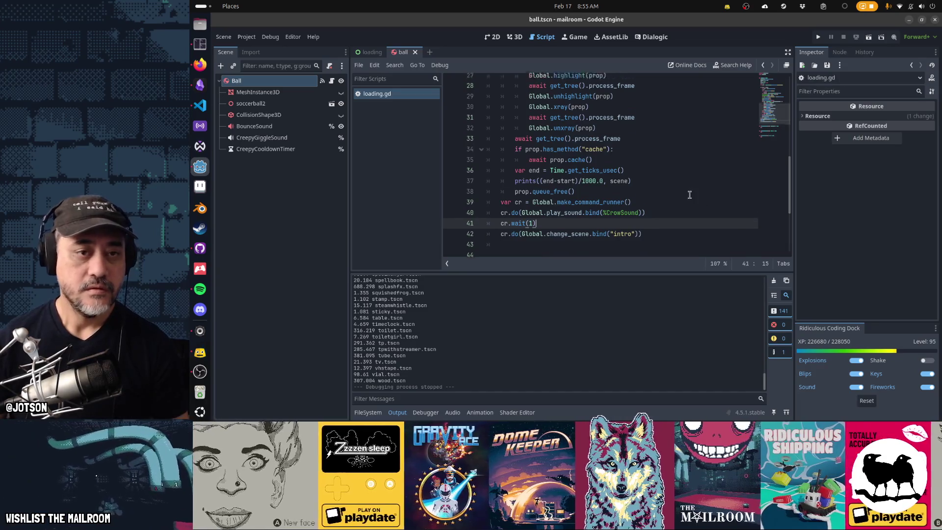
- Comment out the directory-listing scenes line and paste the list into a new 'var scenes = [' array
{"action": "left_click", "coordinate": [671, 199]}
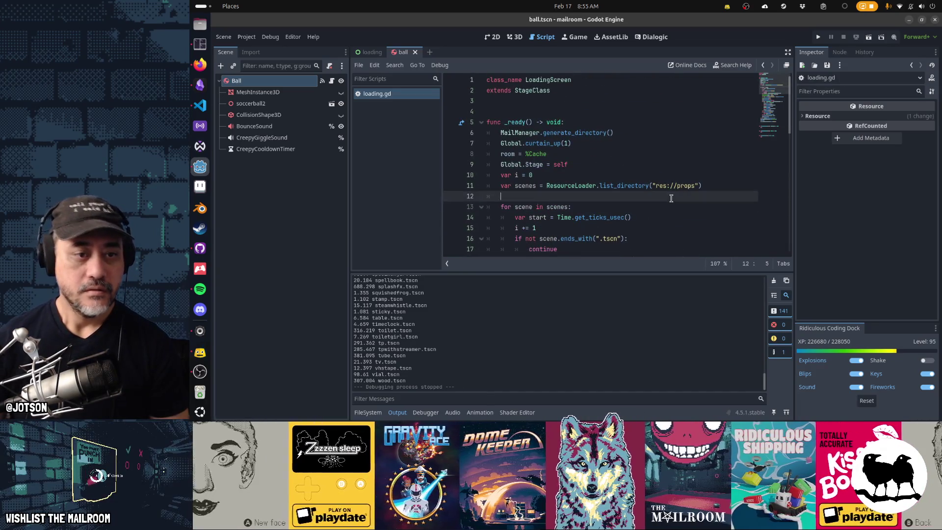
{"action": "key", "text": "Up"}
{"action": "type", "text": "#"}
{"action": "key", "text": "Down"}
{"action": "type", "text": "var scenes = ["}
{"action": "key", "text": "Return"}
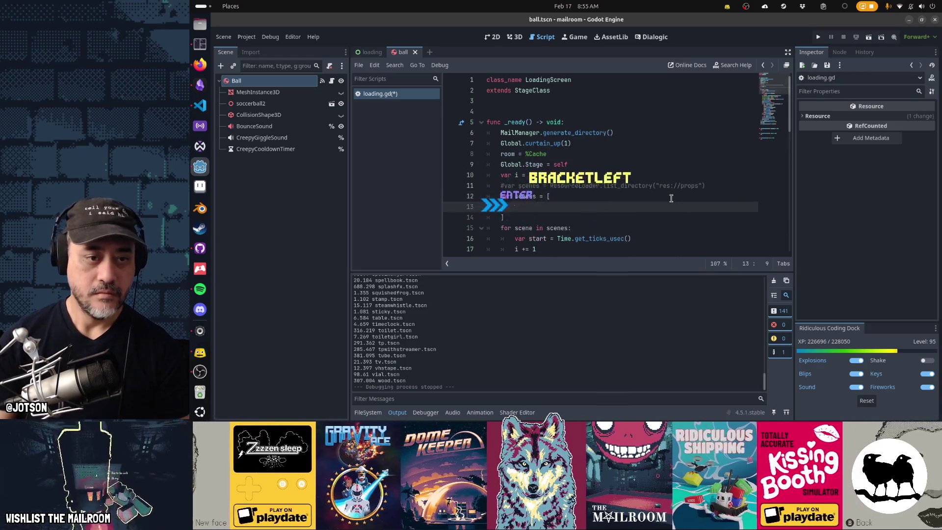
{"action": "key", "text": "ctrl+v"}
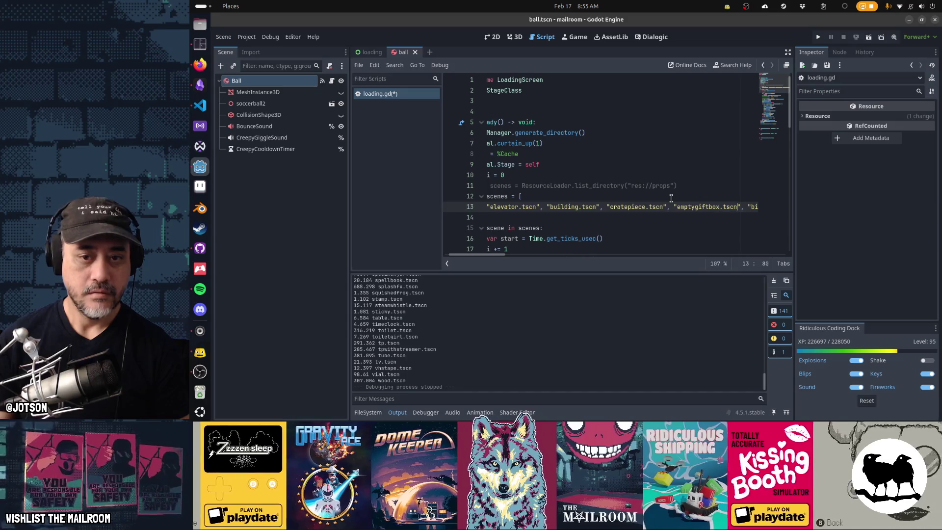
- Break the pasted list onto new lines at bin, frog, carpet, bricks_fx and compressor.tscn
{"action": "key", "text": "Delete"}
{"action": "key", "text": "Return"}
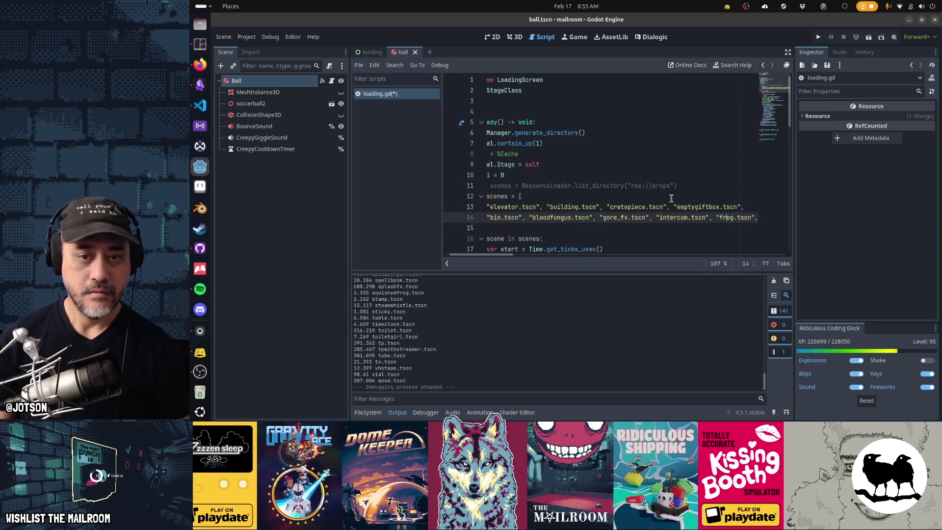
{"action": "key", "text": "BackSpace"}
{"action": "key", "text": "Return"}
{"action": "key", "text": "Right"}
{"action": "key", "text": "Right"}
{"action": "key", "text": "Right"}
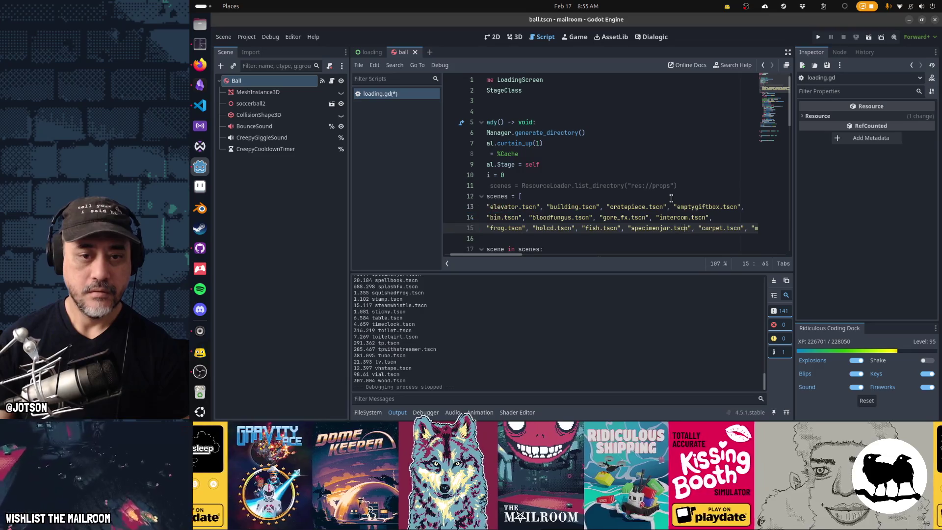
{"action": "key", "text": "Delete"}
{"action": "key", "text": "Return"}
{"action": "key", "text": "Right"}
{"action": "key", "text": "Right"}
{"action": "key", "text": "Right"}
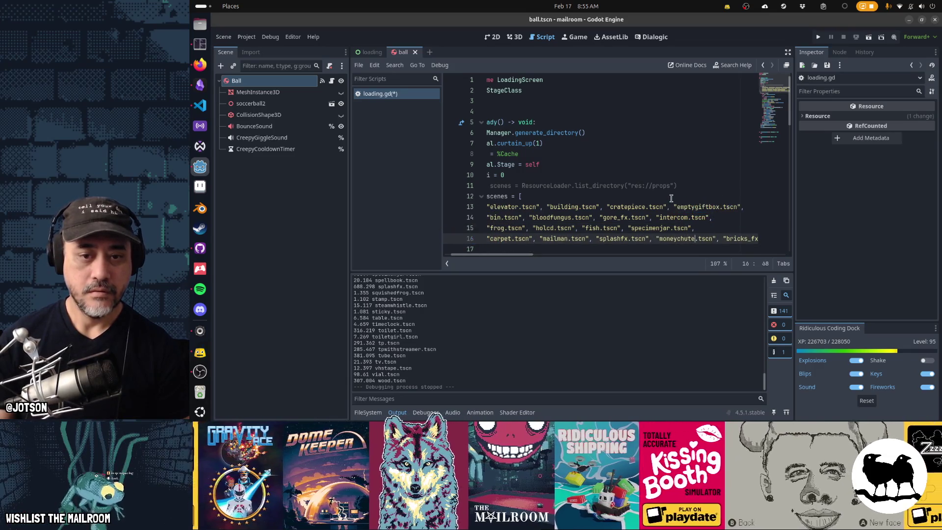
{"action": "key", "text": "BackSpace"}
{"action": "key", "text": "Return"}
{"action": "key", "text": "Right"}
{"action": "key", "text": "Right"}
{"action": "key", "text": "Right"}
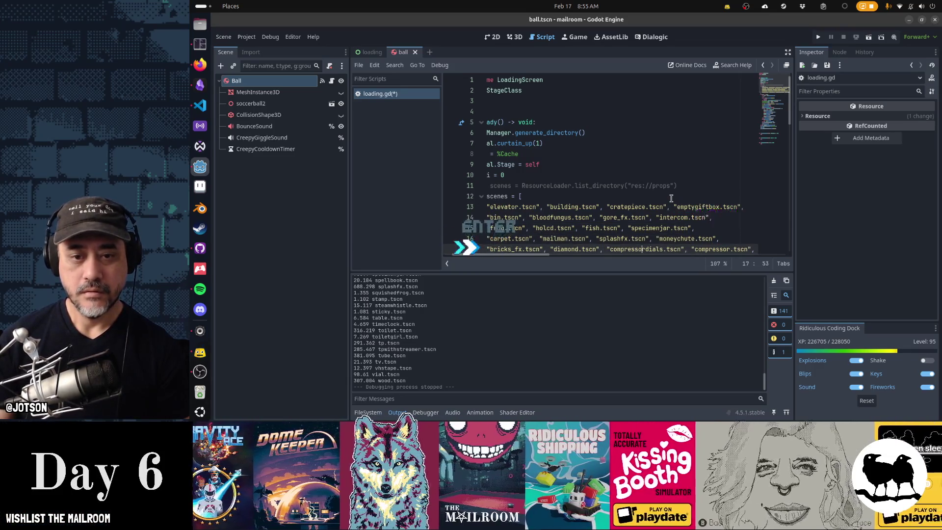
{"action": "key", "text": "Delete"}
{"action": "key", "text": "Return"}
{"action": "key", "text": "Right"}
{"action": "key", "text": "Right"}
{"action": "key", "text": "Right"}
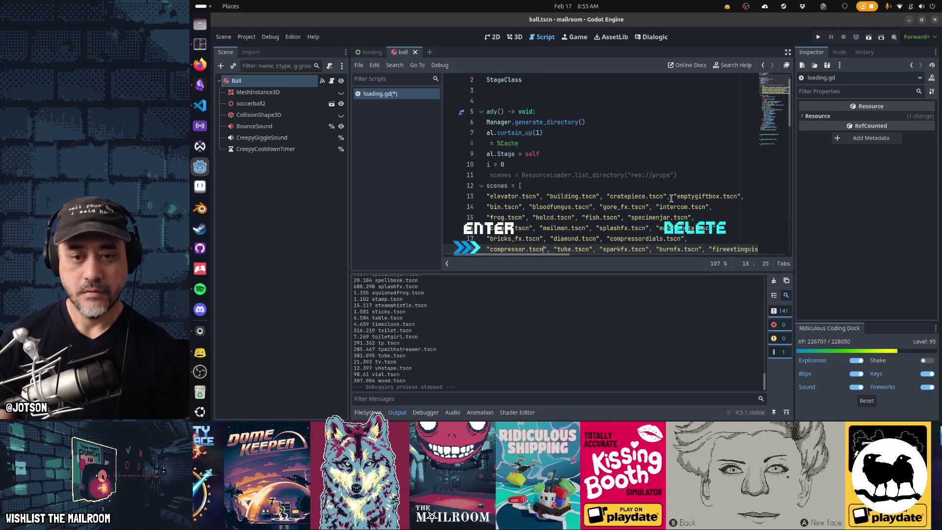
- Add line breaks before fireextinguisher, tp and bellguy.tscn, then move past the array's end
{"action": "key", "text": "Delete"}
{"action": "key", "text": "Return"}
{"action": "key", "text": "Right"}
{"action": "key", "text": "Right"}
{"action": "key", "text": "Right"}
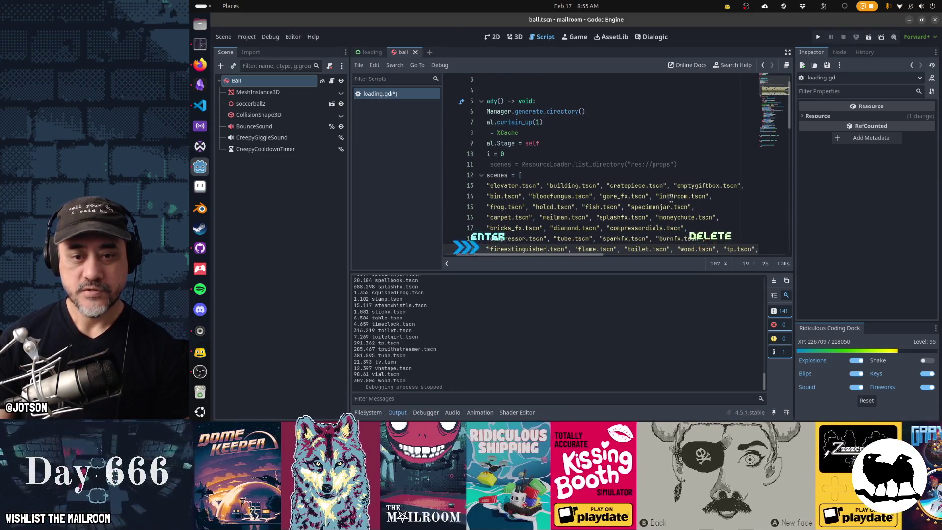
{"action": "key", "text": "Delete"}
{"action": "key", "text": "Return"}
{"action": "key", "text": "Right"}
{"action": "key", "text": "Right"}
{"action": "key", "text": "Right"}
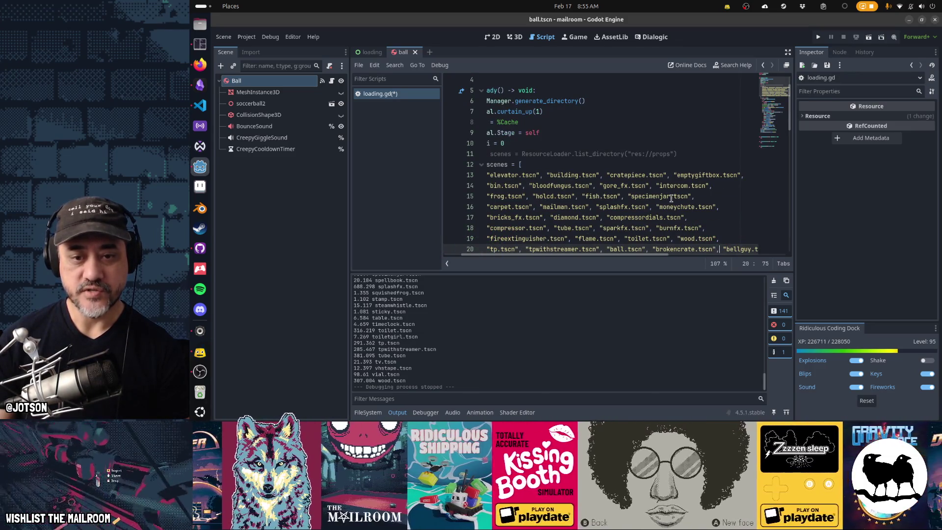
{"action": "key", "text": "Delete"}
{"action": "key", "text": "Return"}
{"action": "key", "text": "Down"}
{"action": "key", "text": "Down"}
{"action": "key", "text": "End"}
{"action": "scroll", "coordinate": [672, 199], "scroll_direction": "down", "scroll_amount": 2}
{"action": "key", "text": "Up"}
{"action": "key", "text": "Up"}
{"action": "key", "text": "Up"}
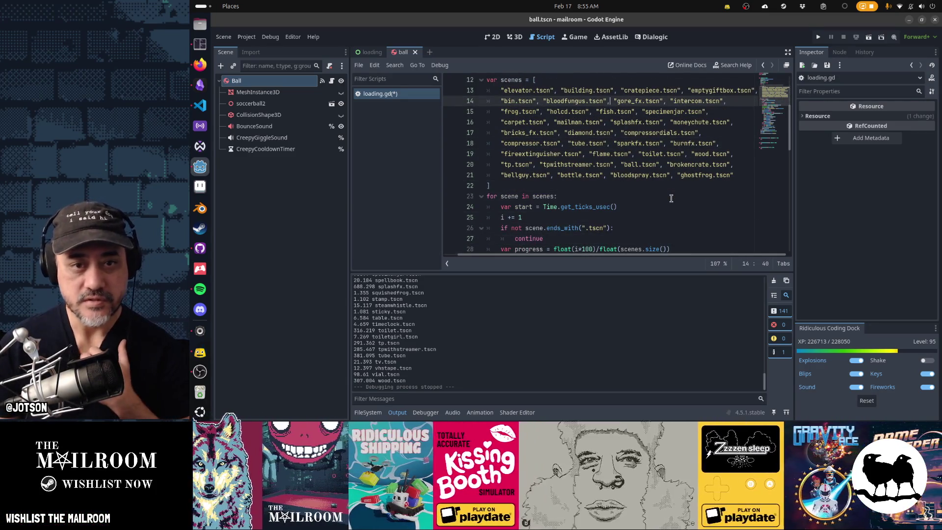
- Review the array rows, checking gore_fx, carpet, sparkfx, burnfx and elevator.tscn
{"action": "key", "text": "ctrl+shift+Right"}
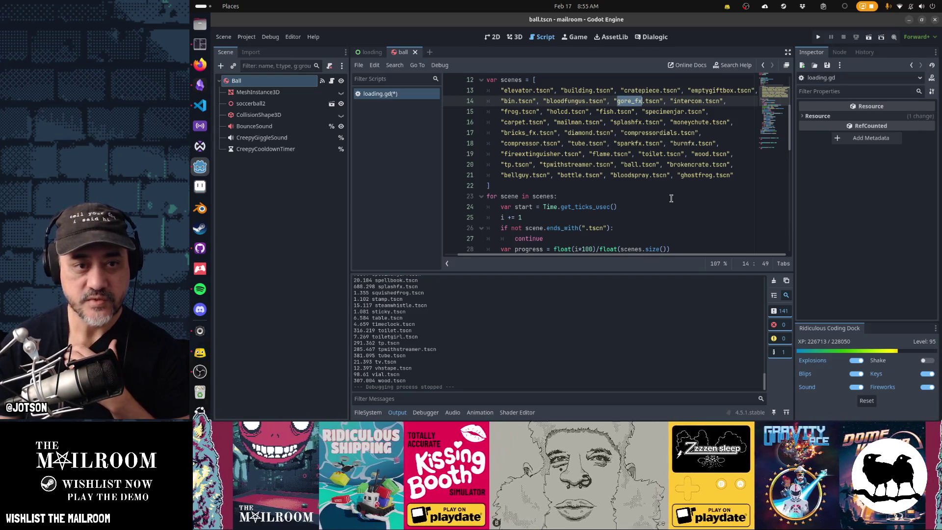
{"action": "key", "text": "Down"}
{"action": "key", "text": "Home"}
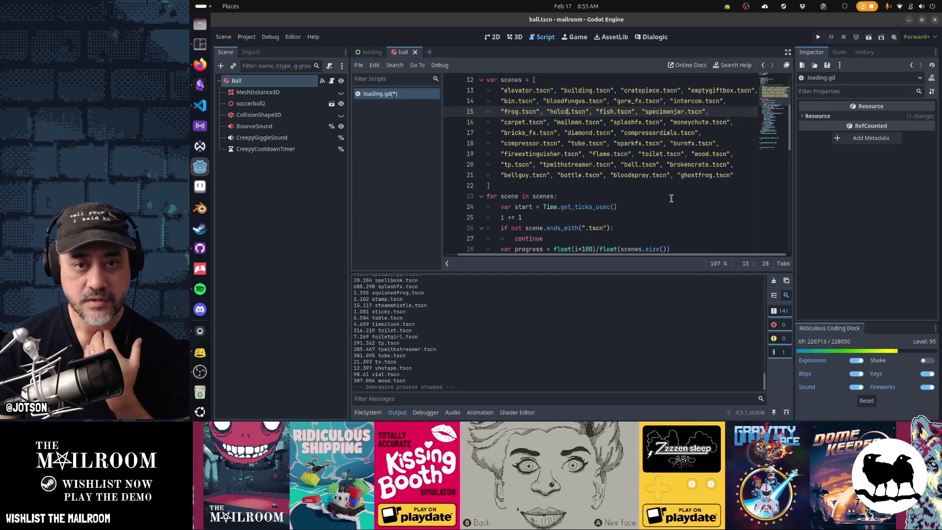
{"action": "key", "text": "Down"}
{"action": "key", "text": "Down"}
{"action": "key", "text": "ctrl+shift+Left"}
{"action": "key", "text": "ctrl+shift+Left"}
{"action": "key", "text": "Up"}
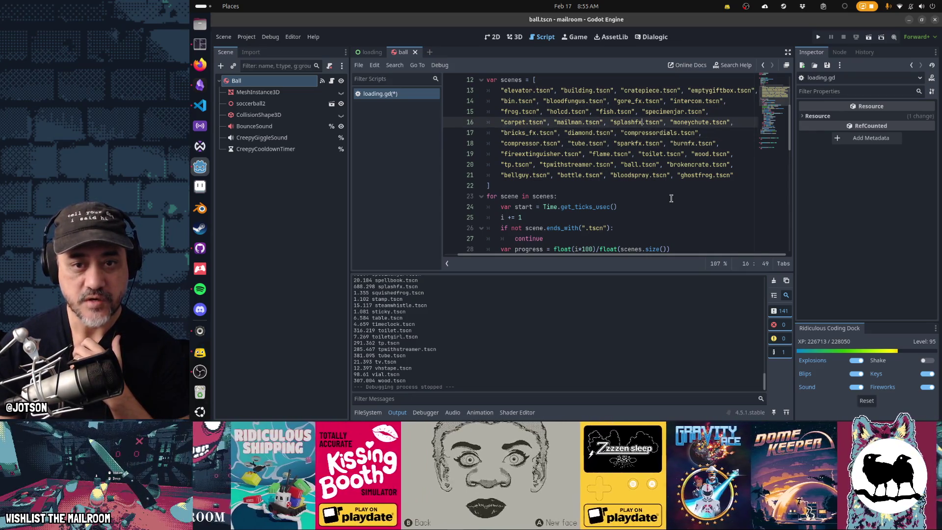
{"action": "key", "text": "Down"}
{"action": "key", "text": "Down"}
{"action": "key", "text": "ctrl+shift+Left"}
{"action": "key", "text": "ctrl+Right"}
{"action": "key", "text": "ctrl+Right"}
{"action": "key", "text": "ctrl+Right"}
{"action": "key", "text": "ctrl+shift+Right"}
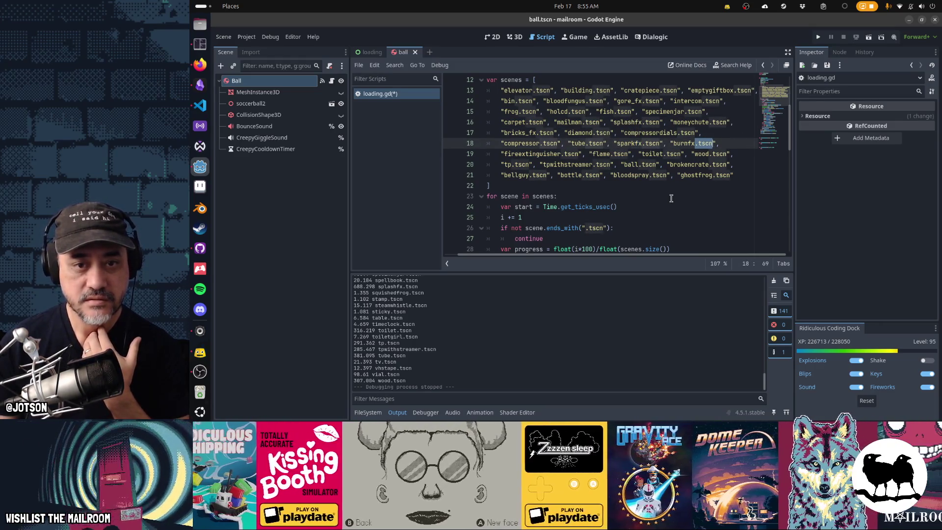
{"action": "key", "text": "Down"}
{"action": "key", "text": "Down"}
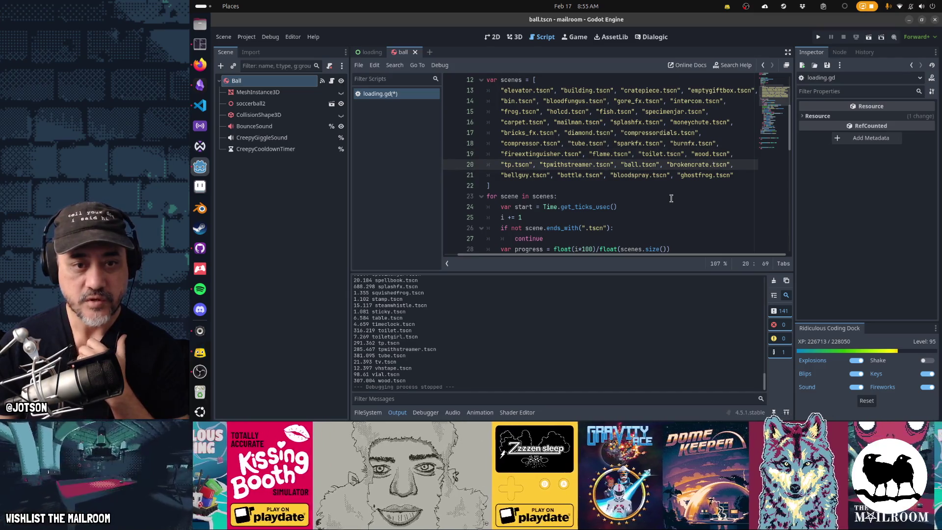
{"action": "key", "text": "Up"}
{"action": "key", "text": "Up"}
{"action": "key", "text": "Up"}
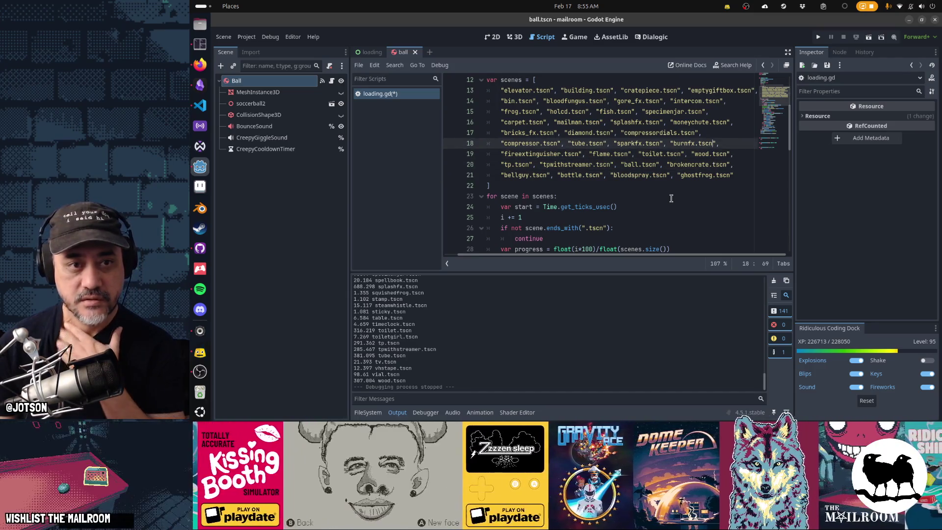
{"action": "key", "text": "Up"}
{"action": "key", "text": "Up"}
{"action": "key", "text": "Home"}
{"action": "key", "text": "ctrl+shift+Right"}
{"action": "key", "text": "ctrl+shift+Right"}
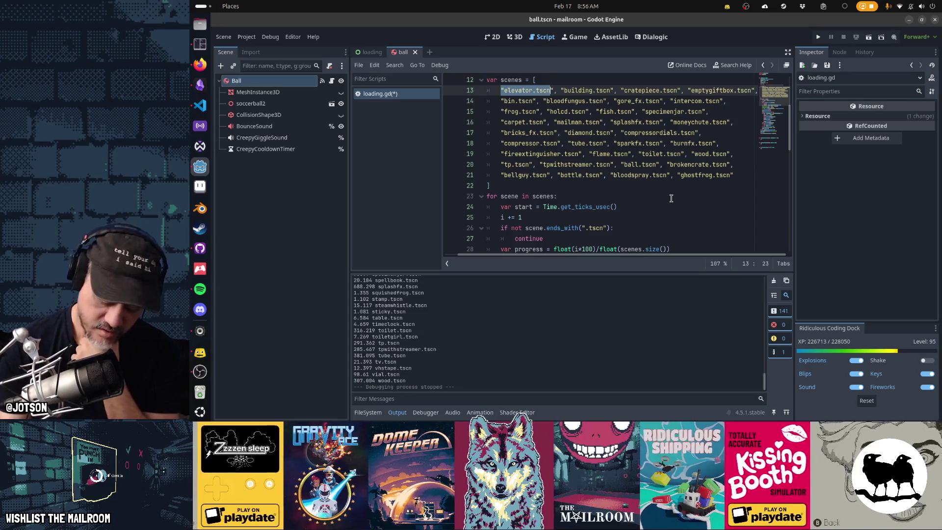
- Check the names from building through bloodfungus.tscn, then run the project with F5
{"action": "key", "text": "Right"}
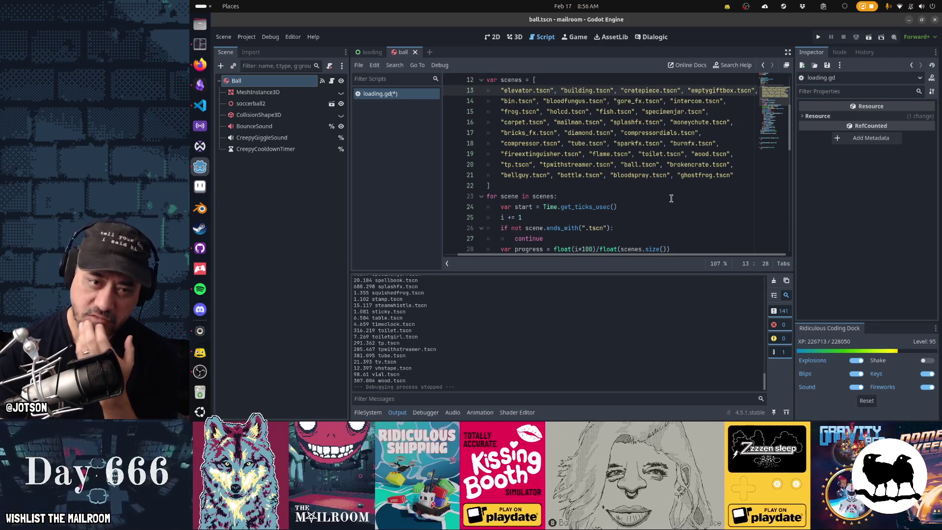
{"action": "key", "text": "Right"}
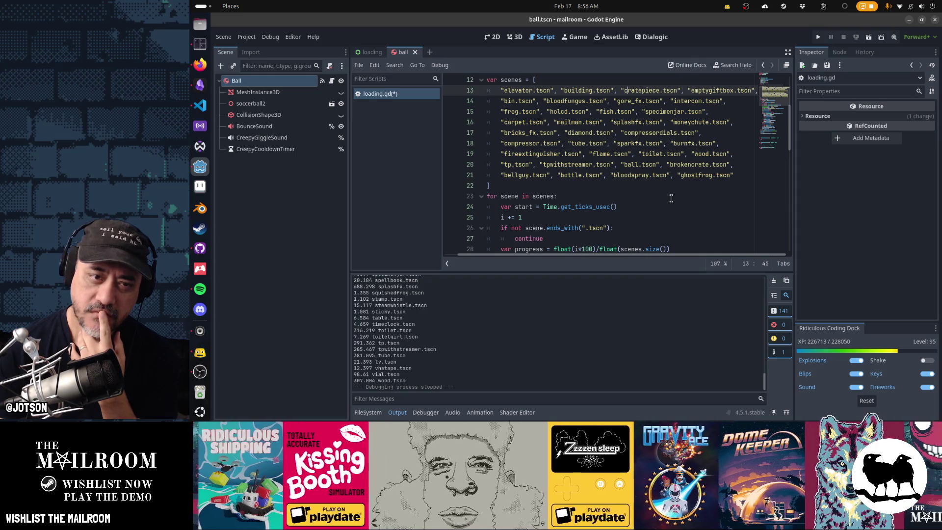
{"action": "key", "text": "shift+End"}
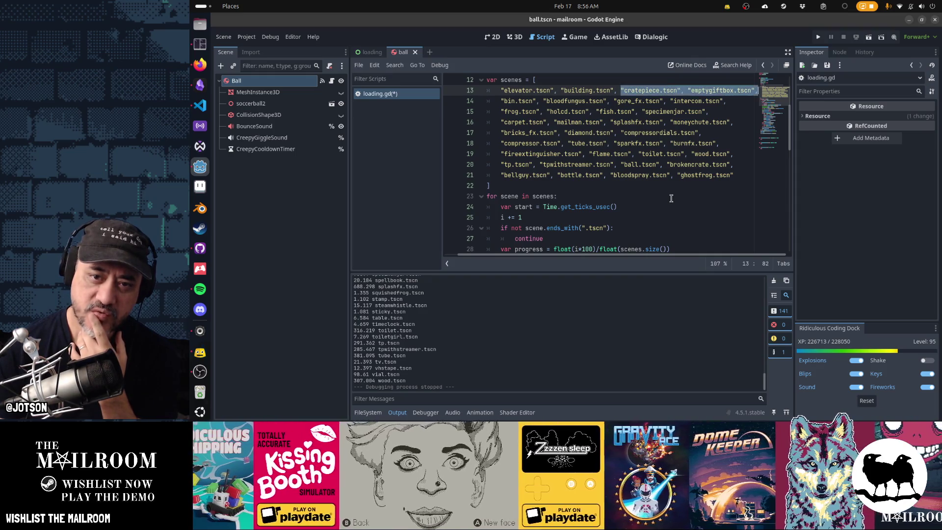
{"action": "key", "text": "Right"}
{"action": "key", "text": "Down"}
{"action": "key", "text": "Home"}
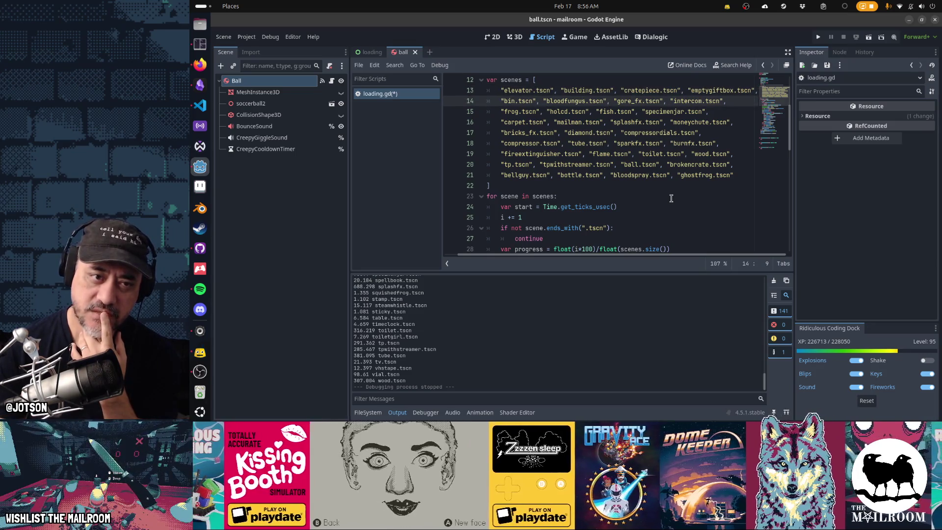
{"action": "key", "text": "ctrl+shift+Right"}
{"action": "key", "text": "ctrl+shift+Right"}
{"action": "key", "text": "ctrl+shift+Right"}
{"action": "key", "text": "ctrl+shift+Right"}
{"action": "key", "text": "shift+Right"}
{"action": "key", "text": "Down"}
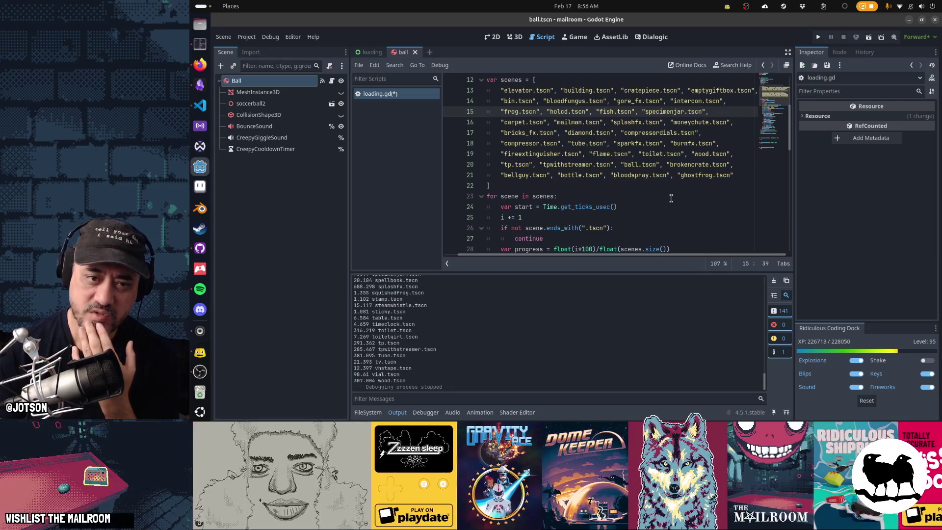
{"action": "key", "text": "F5"}
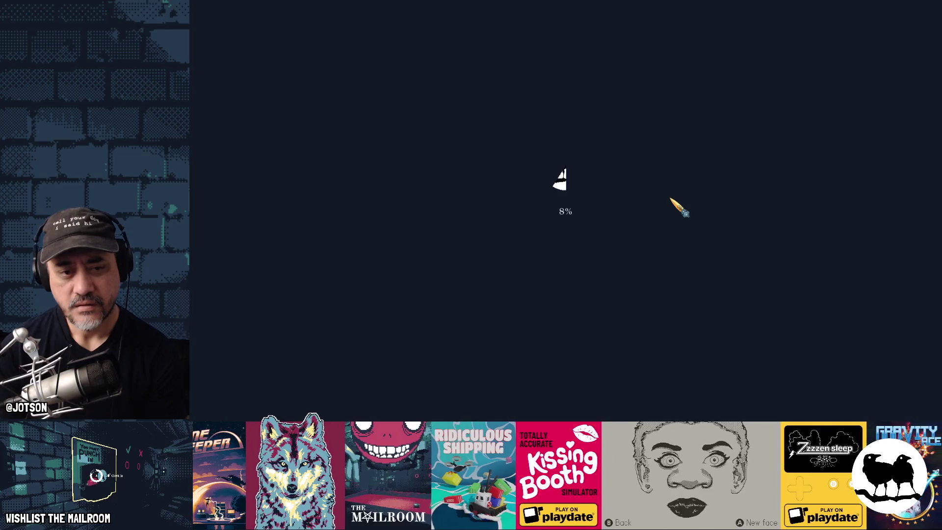
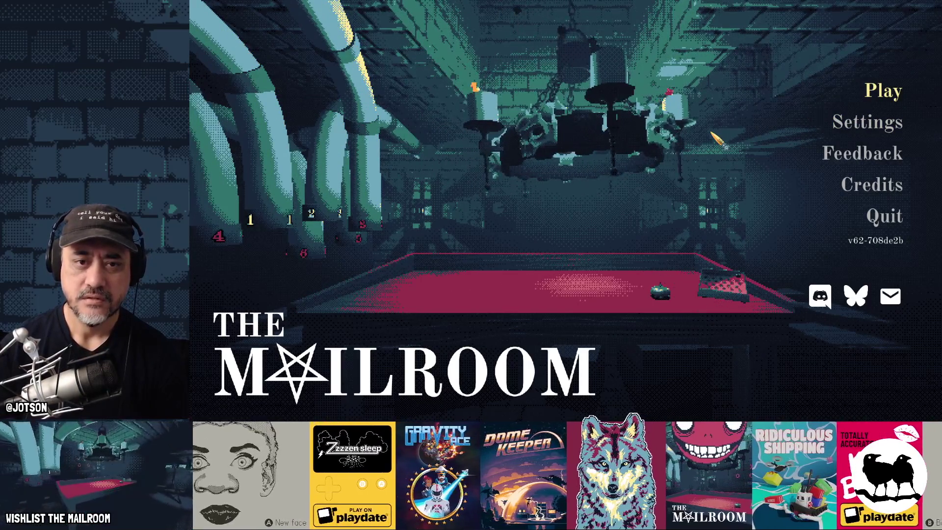
- Open the Testing menu with T, choose Play demo, and dismiss the controls screen
{"action": "key", "text": "t"}
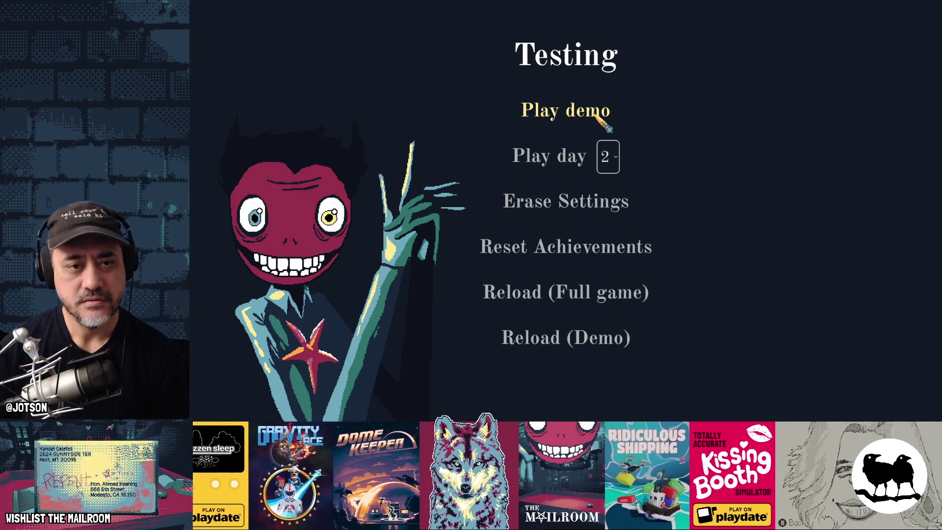
{"action": "left_click", "coordinate": [596, 115]}
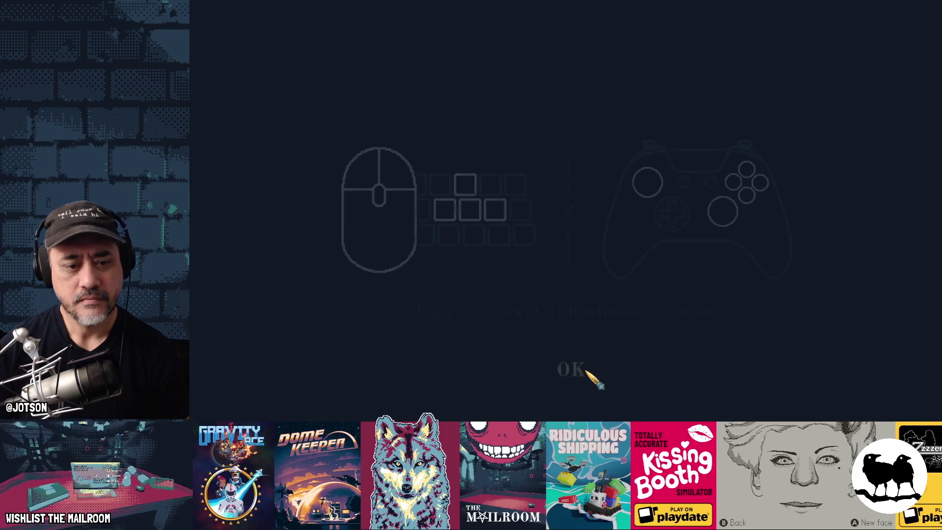
{"action": "left_click", "coordinate": [584, 371]}
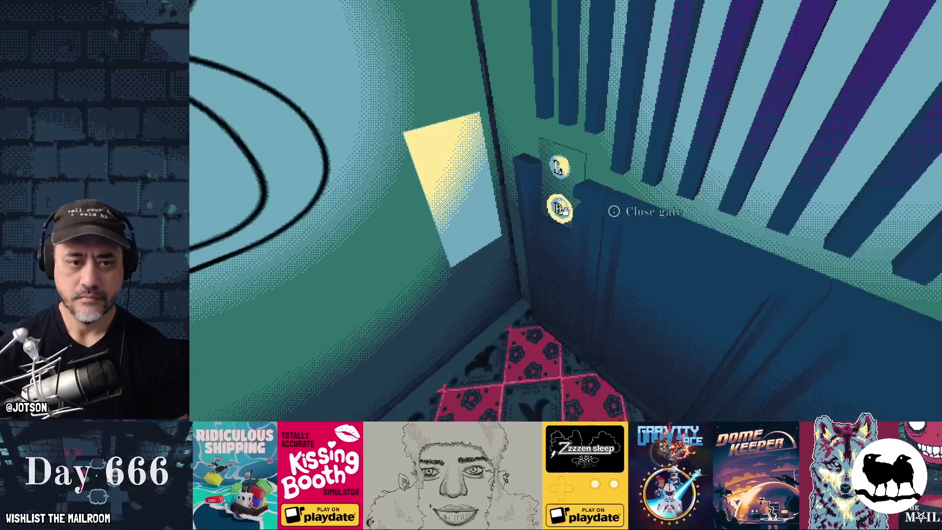
- Open door B, walk down the corridor, and clock in at the punch-in clock
{"action": "left_click", "coordinate": [565, 211]}
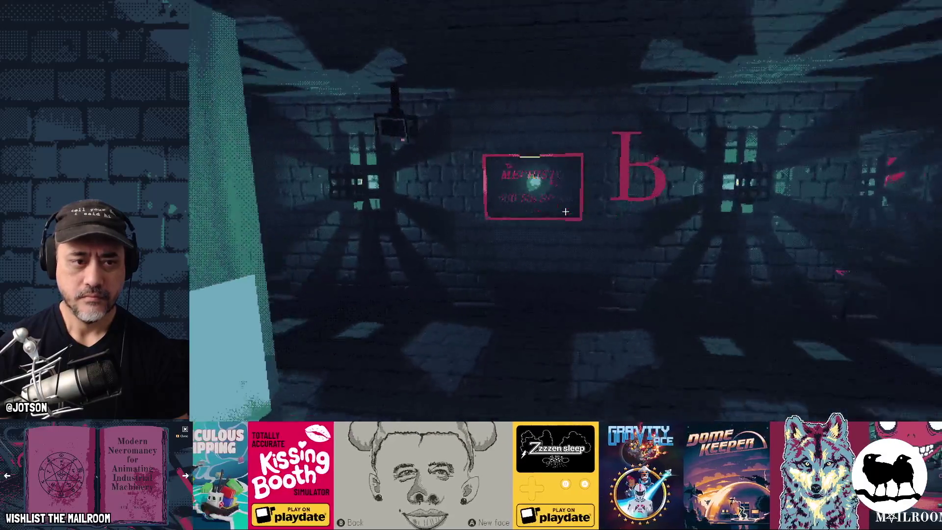
{"action": "key", "text": "w"}
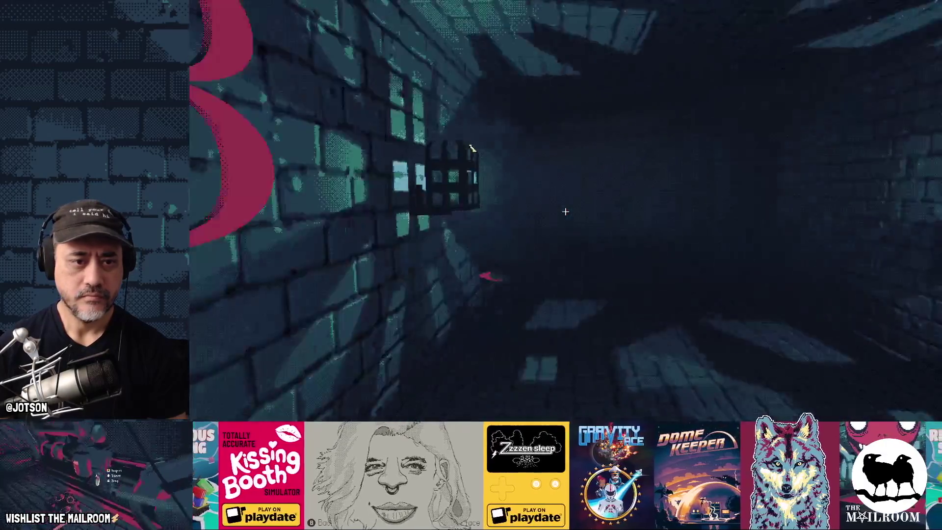
{"action": "key", "text": "w"}
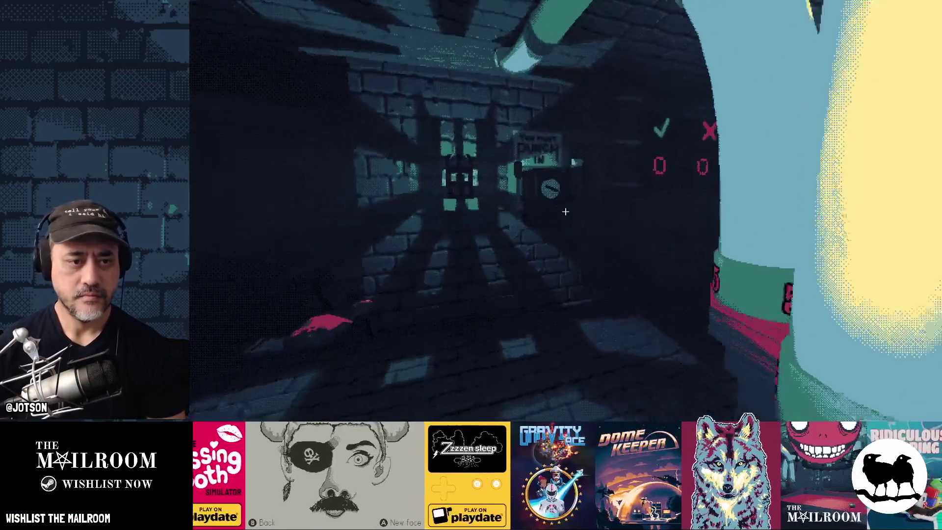
{"action": "key", "text": "w"}
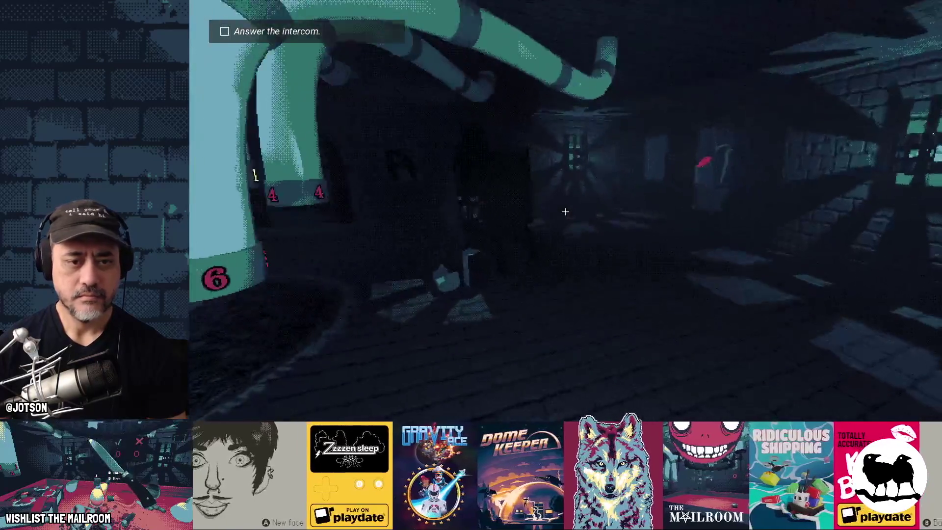
- Answer the intercom on the red table and drop the toilet paper roll
{"action": "key", "text": "w"}
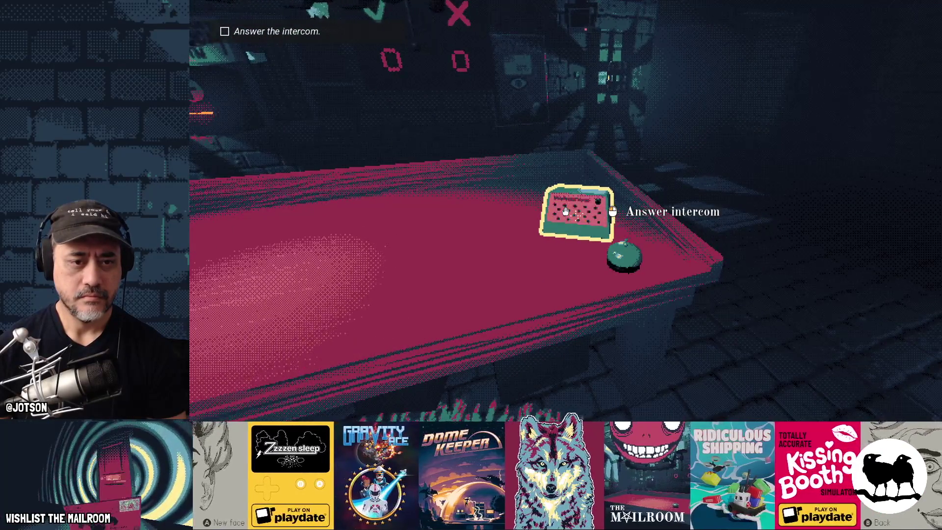
{"action": "left_click", "coordinate": [565, 211]}
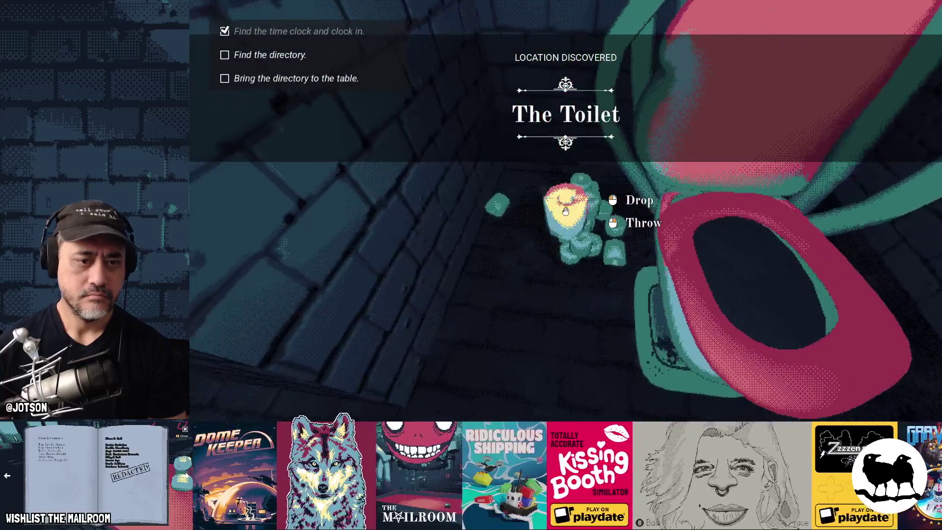
{"action": "left_click", "coordinate": [565, 211]}
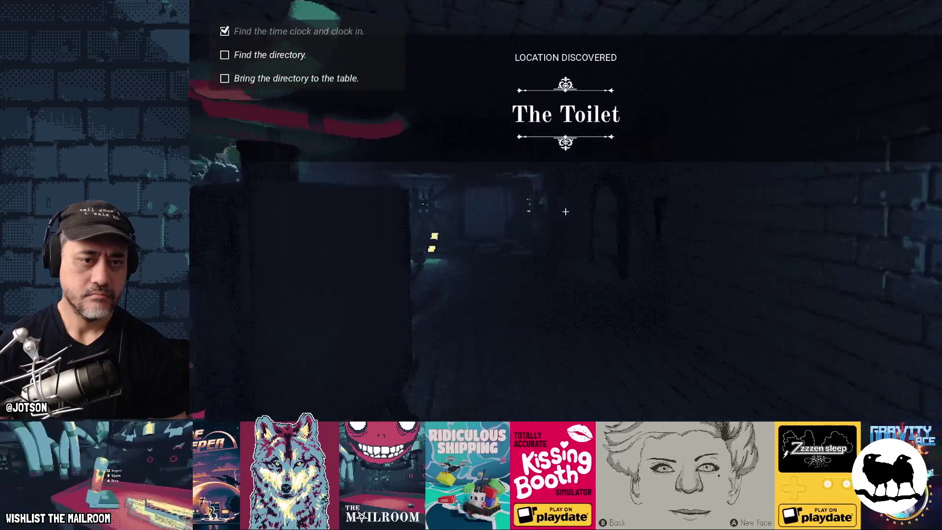
- Walk across the rug to the soccer ball, toss it down, and grab it again
{"action": "key", "text": "w"}
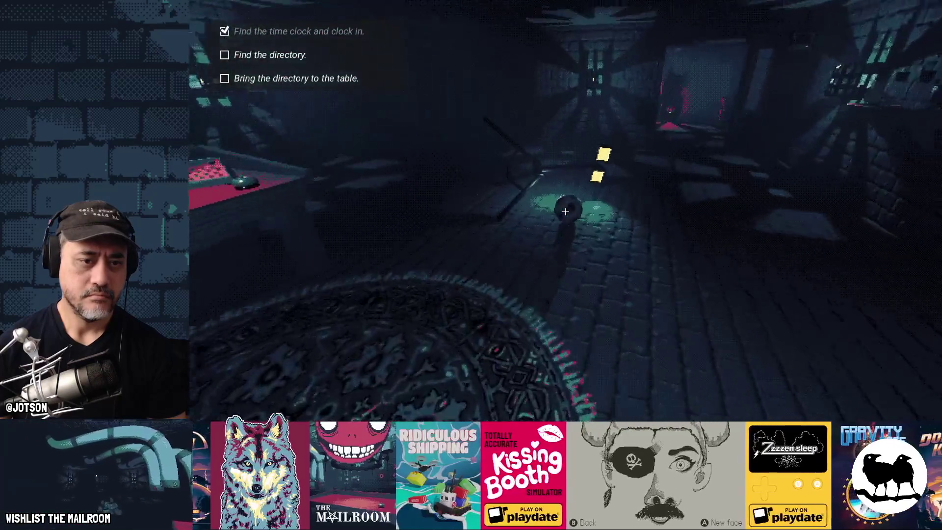
{"action": "key", "text": "w"}
{"action": "left_click", "coordinate": [566, 211]}
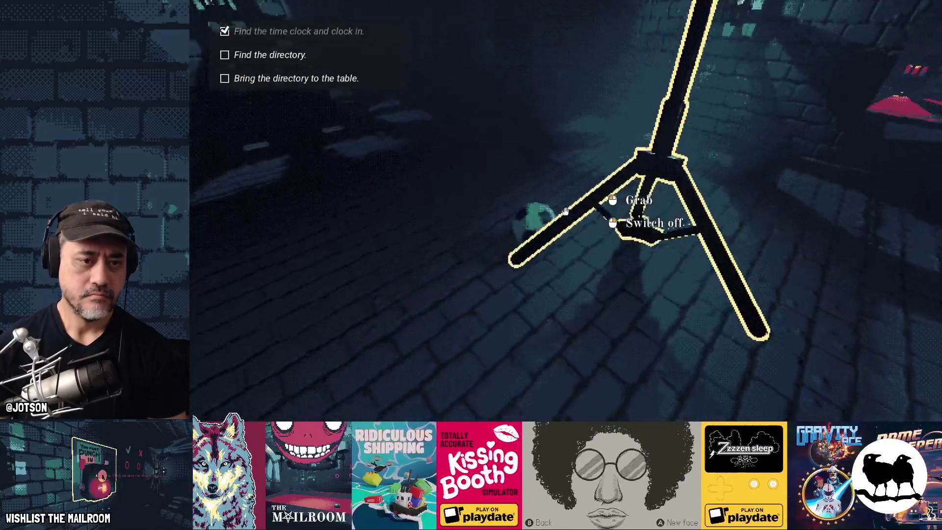
{"action": "left_click", "coordinate": [566, 211]}
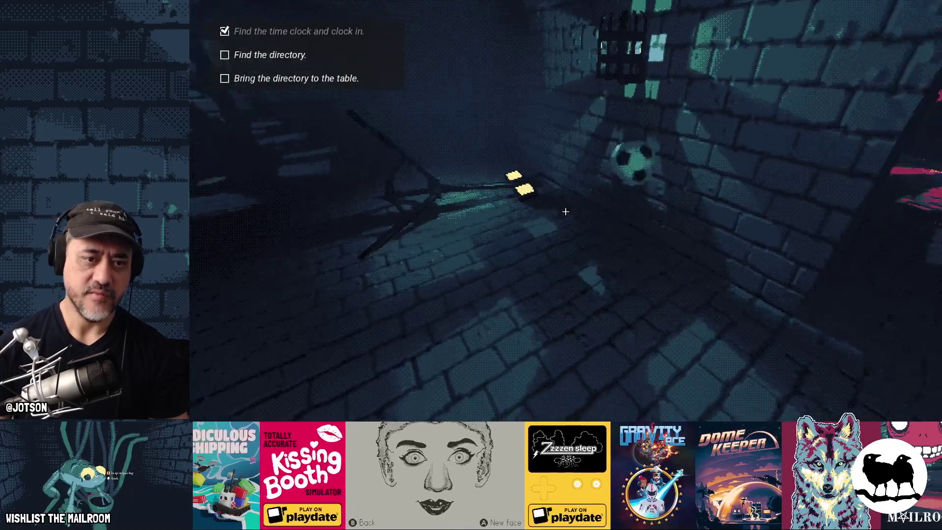
{"action": "left_click", "coordinate": [565, 211]}
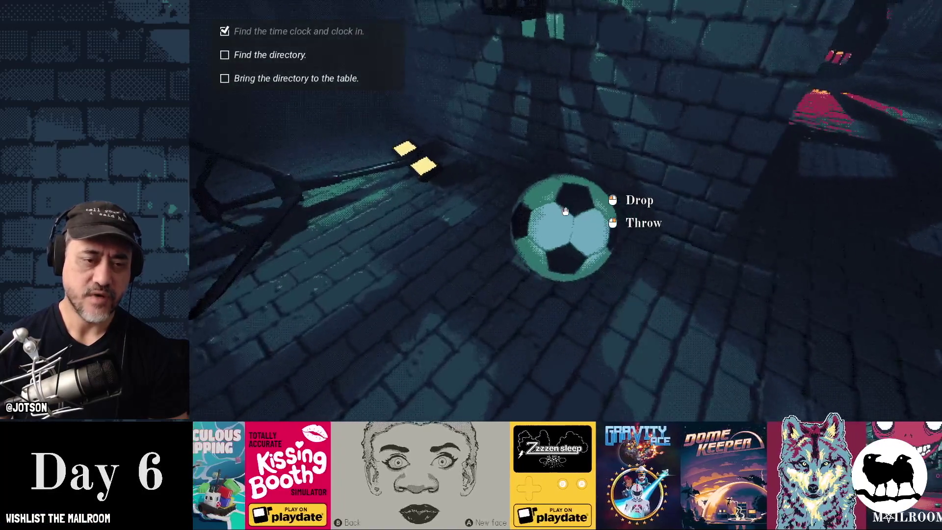
- Drop the soccer ball and pick up and release several wood pieces
{"action": "left_click", "coordinate": [565, 211]}
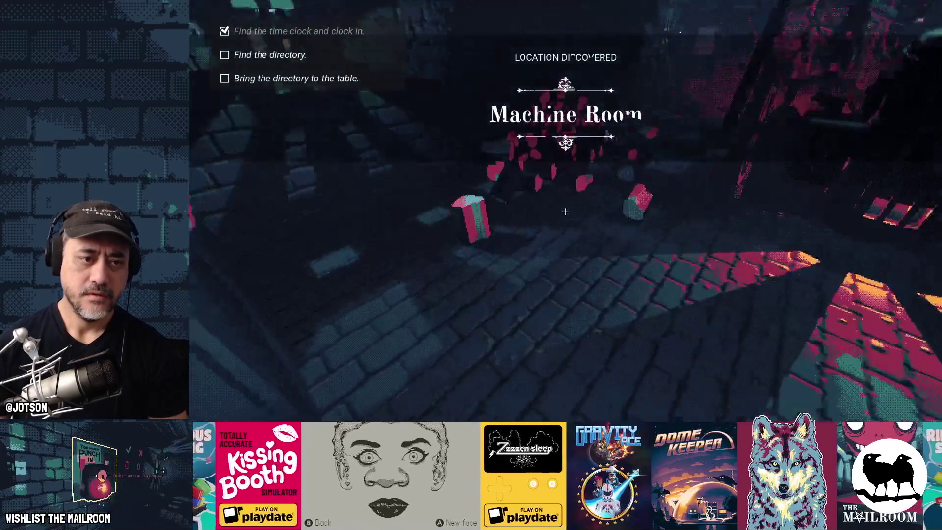
{"action": "left_click", "coordinate": [565, 211]}
{"action": "left_click", "coordinate": [565, 212]}
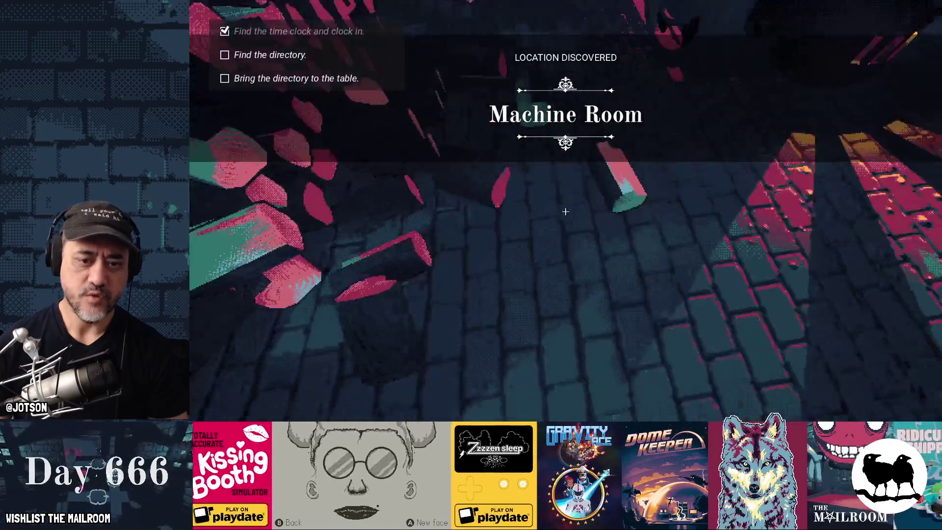
{"action": "left_click", "coordinate": [565, 211]}
{"action": "left_click", "coordinate": [565, 211]}
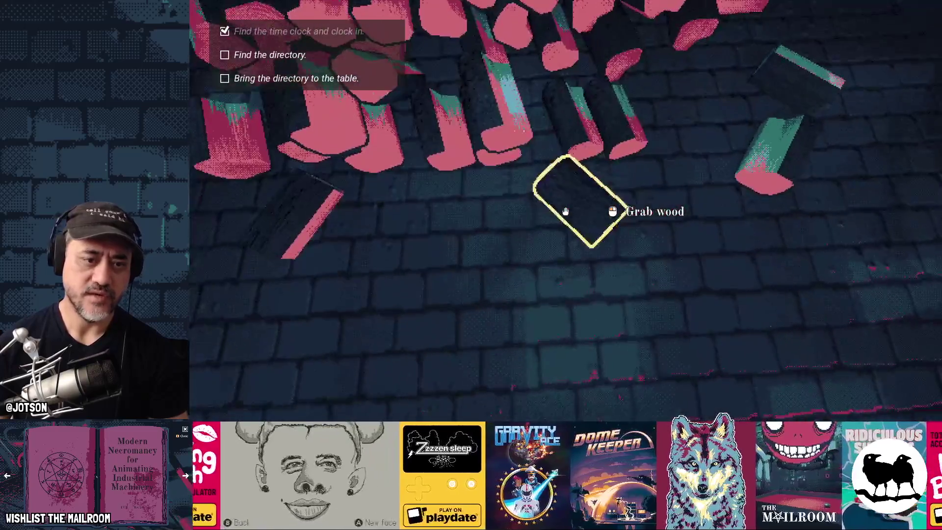
{"action": "left_click", "coordinate": [565, 211]}
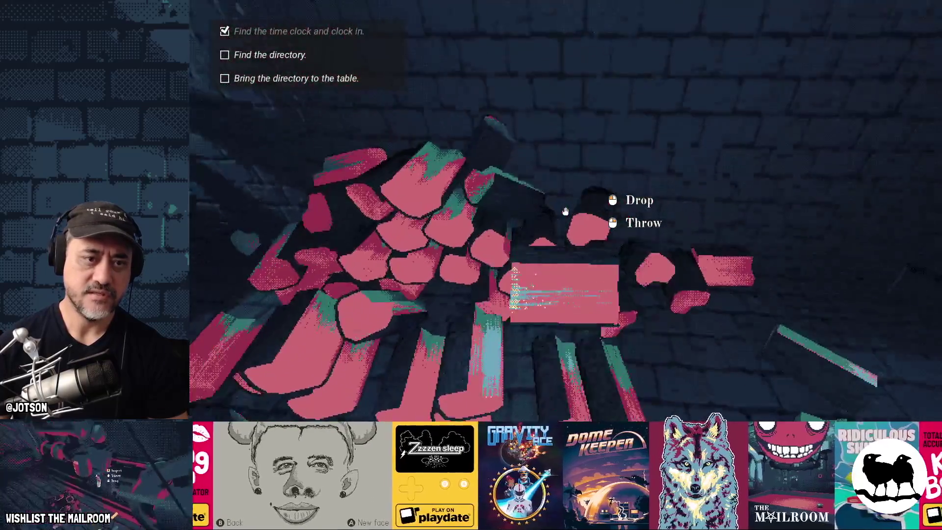
{"action": "left_click", "coordinate": [565, 211]}
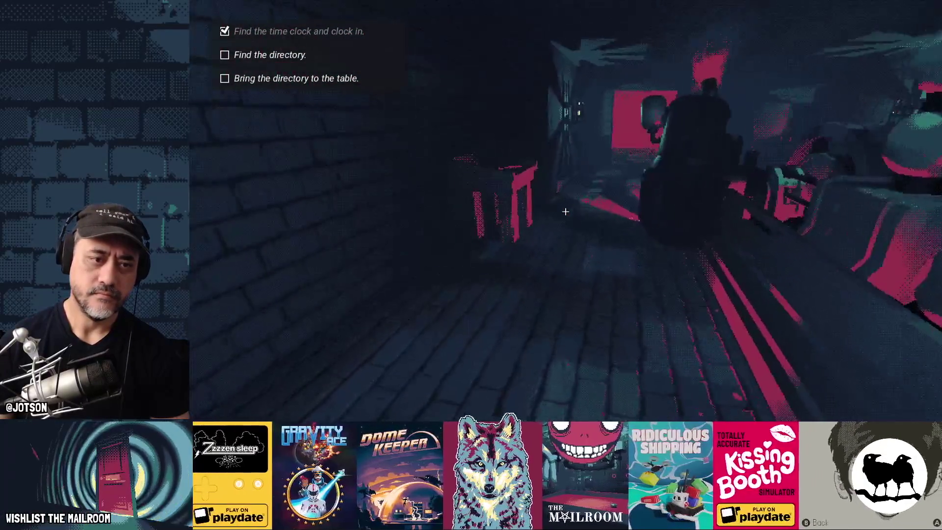
- Move the key on the red table, inspect the mortar's description, then return to Godot
{"action": "left_click", "coordinate": [566, 211]}
{"action": "left_click", "coordinate": [566, 211]}
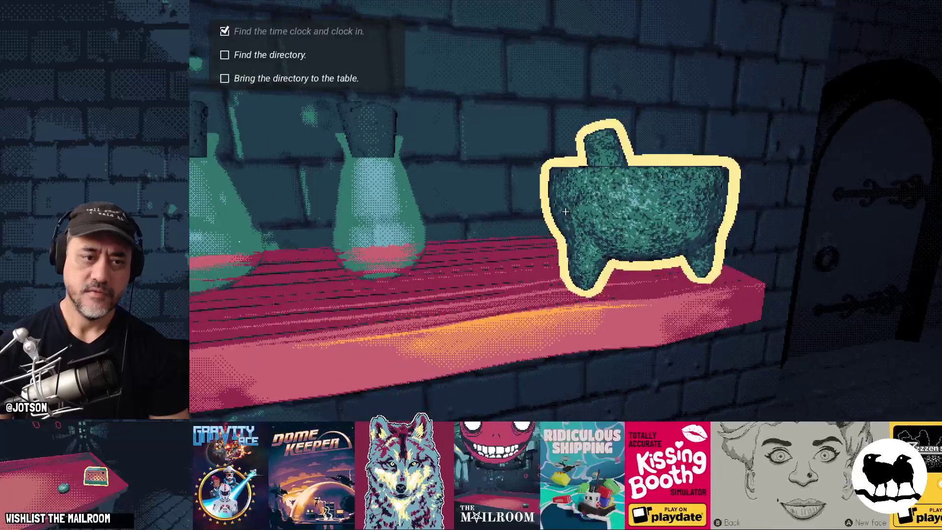
{"action": "key", "text": "e"}
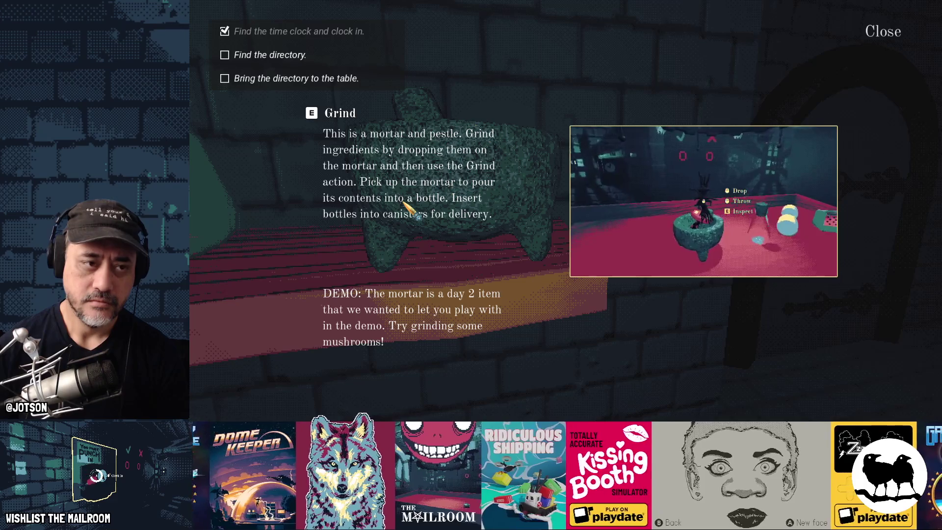
{"action": "key", "text": "Escape"}
{"action": "key", "text": "alt+Tab"}
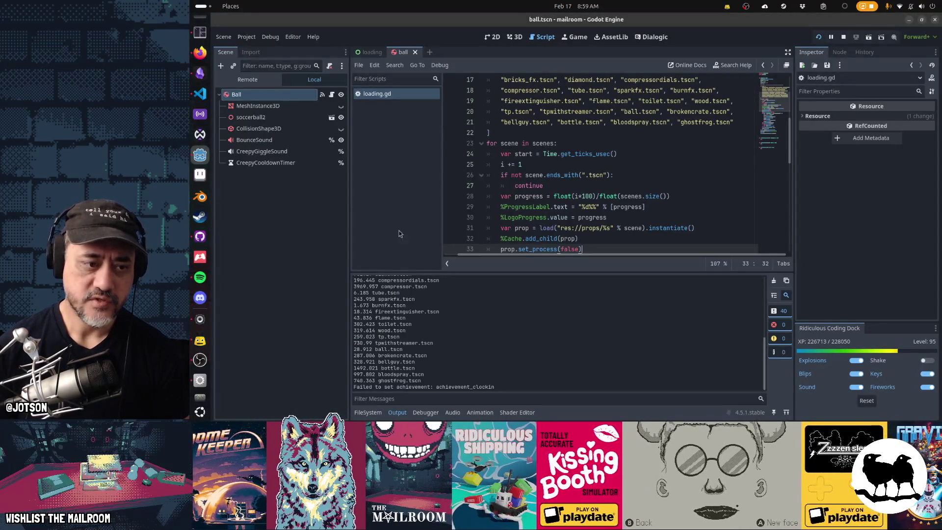
- Cut the prop .tscn file names on lines 13–21 out of loading.gd's scenes array
{"action": "scroll", "coordinate": [580, 165], "scroll_direction": "up", "scroll_amount": 3}
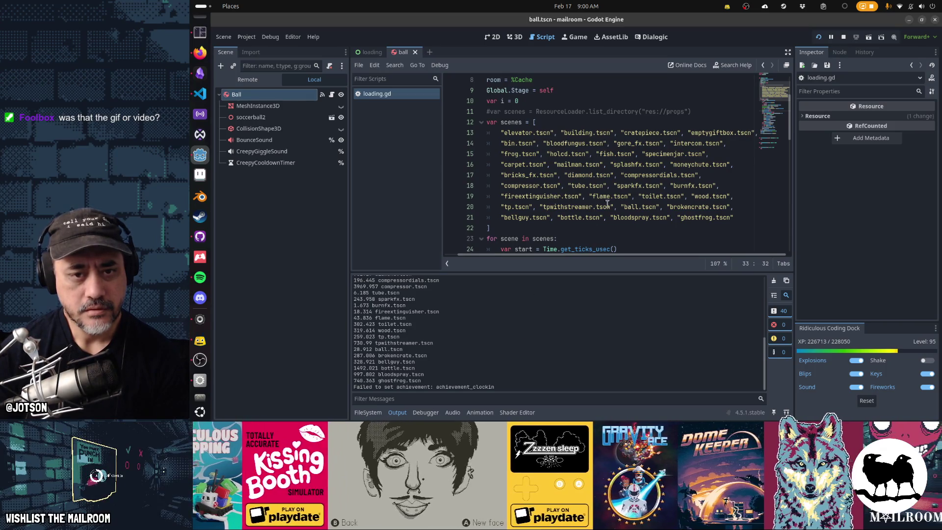
{"action": "left_click", "coordinate": [671, 165]}
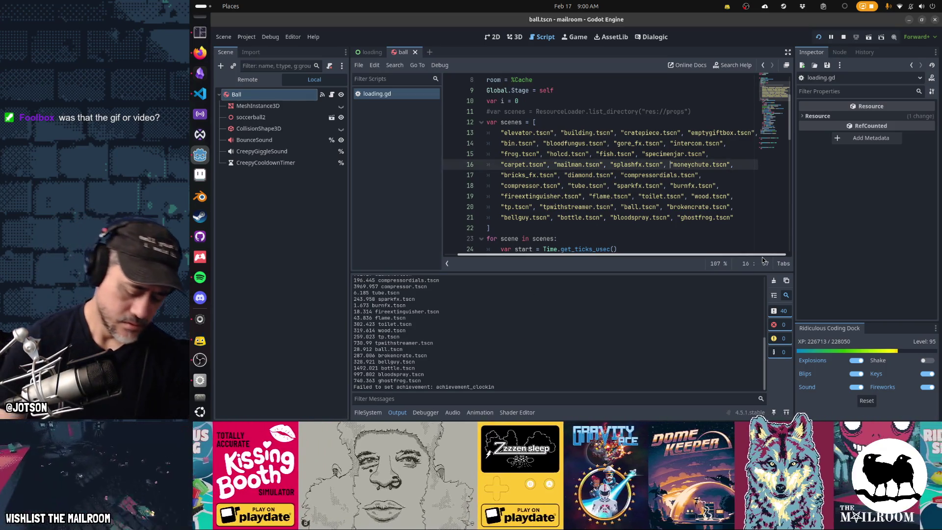
{"action": "key", "text": "Up"}
{"action": "key", "text": "Up"}
{"action": "key", "text": "Home"}
{"action": "key", "text": "Up"}
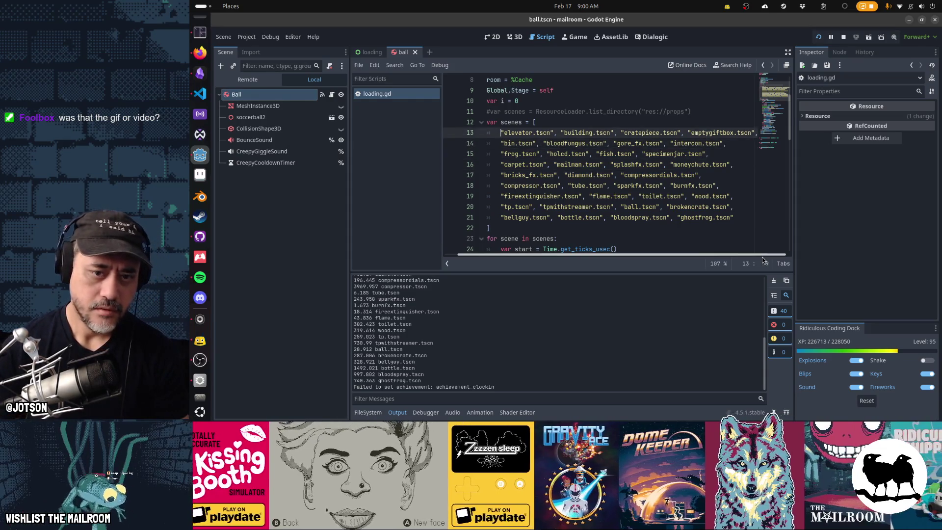
{"action": "key", "text": "shift+Down"}
{"action": "key", "text": "shift+Down"}
{"action": "key", "text": "shift+Down"}
{"action": "key", "text": "shift+End"}
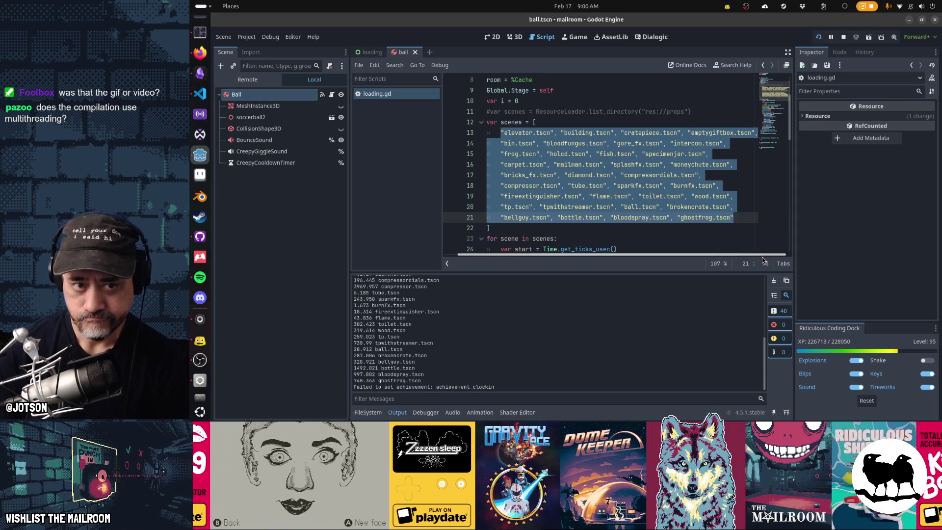
{"action": "key", "text": "ctrl+x"}
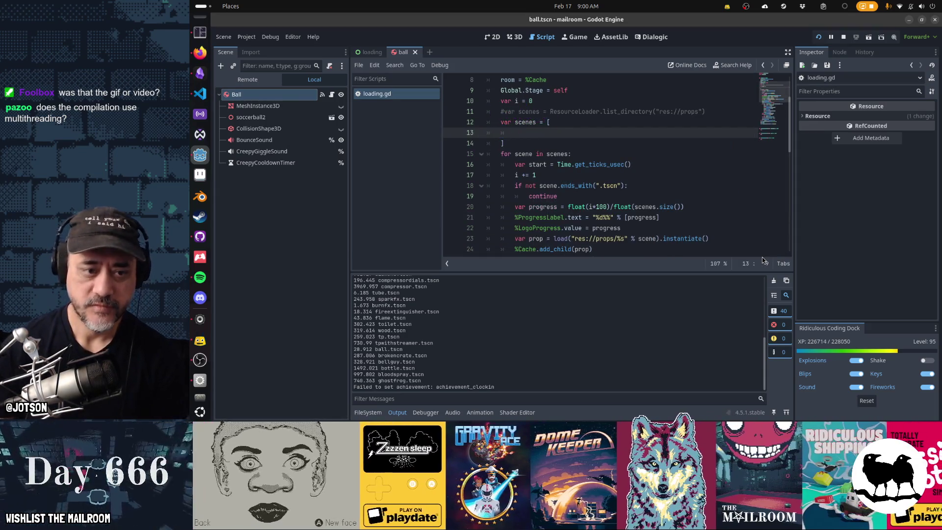
{"action": "key", "text": "alt+Tab"}
{"action": "key", "text": "alt+Tab"}
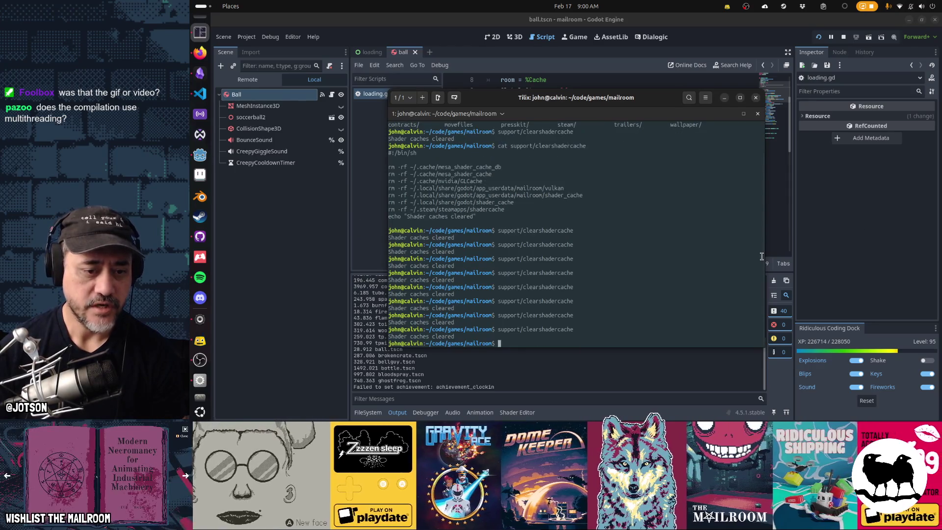
- Back in Godot, stop the running game and relaunch the project with F5
{"action": "key", "text": "alt+Tab"}
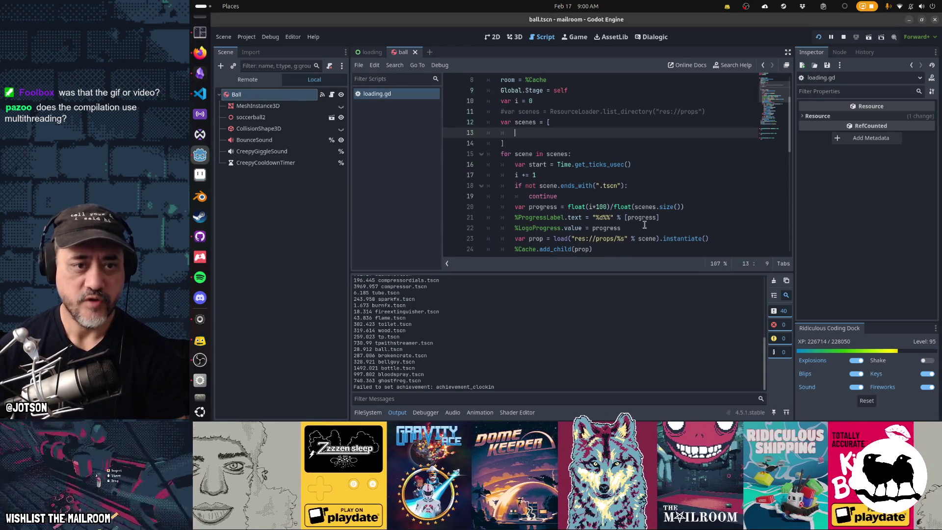
{"action": "key", "text": "F8"}
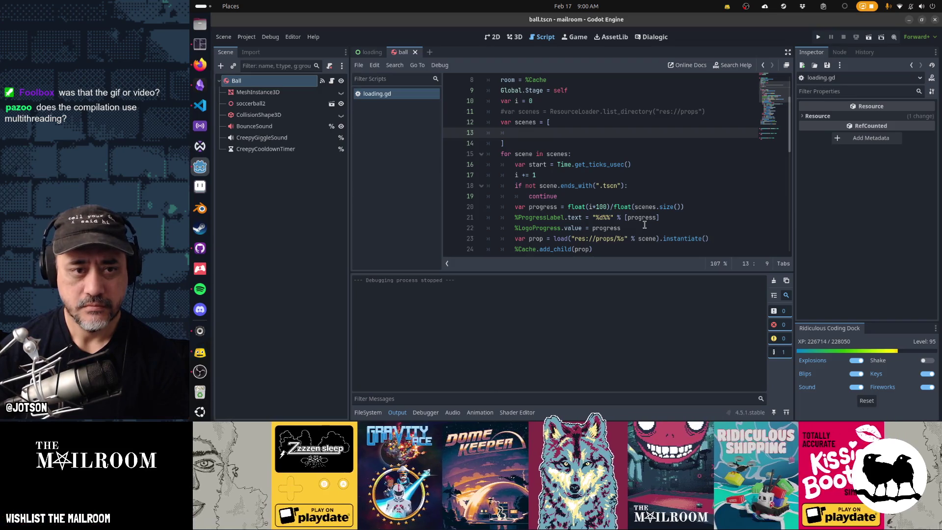
{"action": "left_click", "coordinate": [591, 186]}
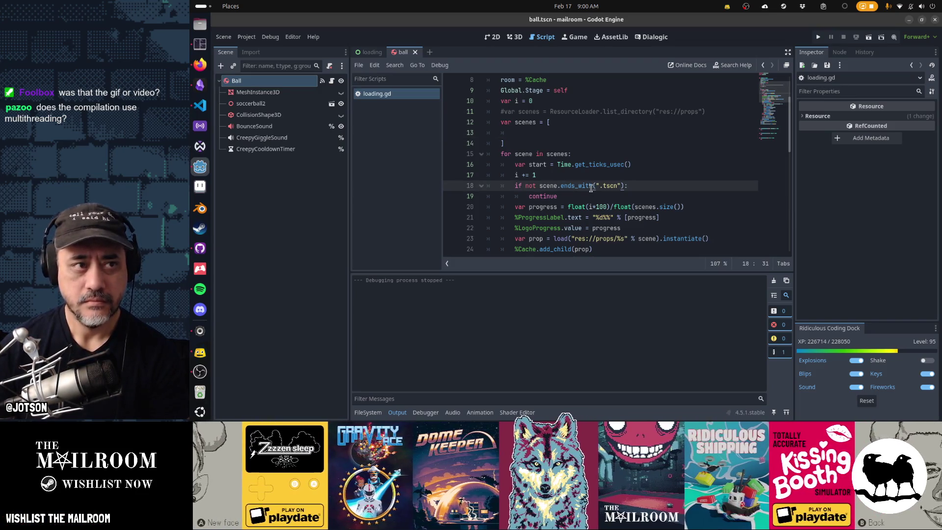
{"action": "key", "text": "F5"}
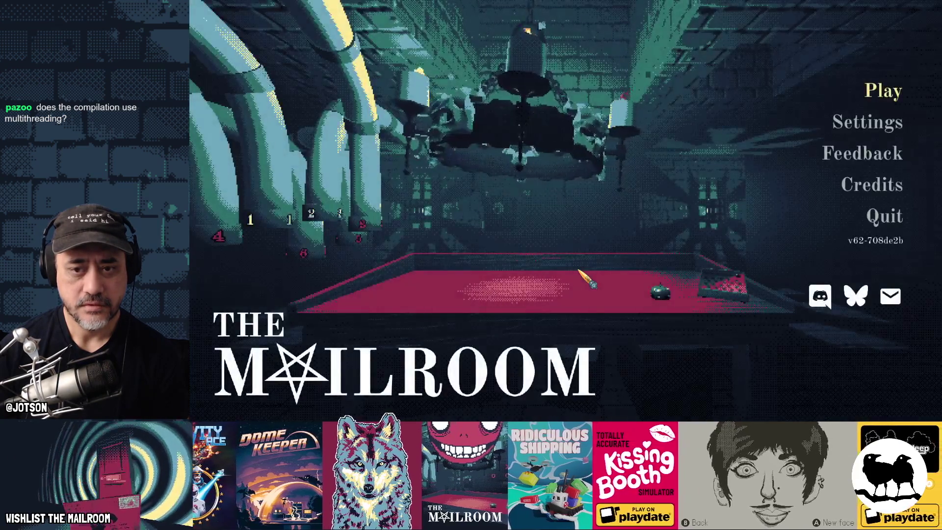
- In the Testing menu, set Play day to 1, reload the demo, and start playing
{"action": "key", "text": "F1"}
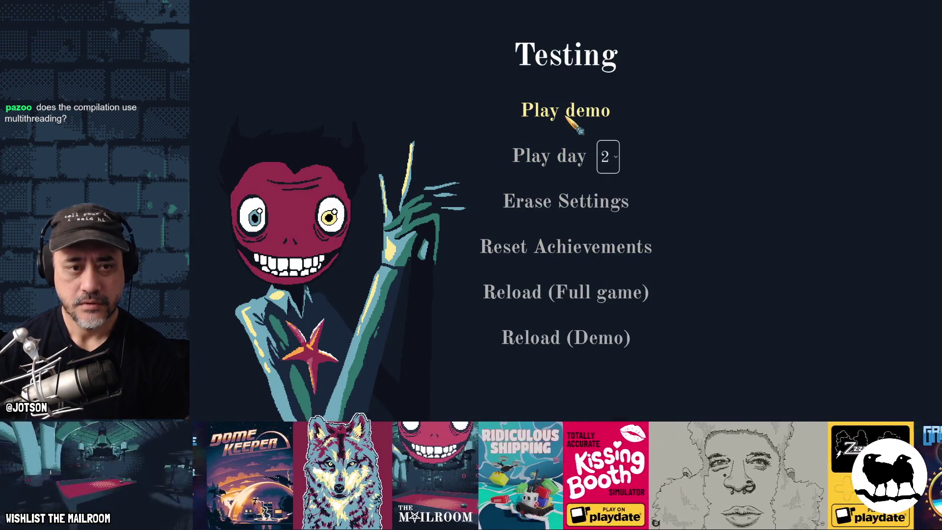
{"action": "left_click", "coordinate": [608, 158]}
{"action": "left_click", "coordinate": [607, 183]}
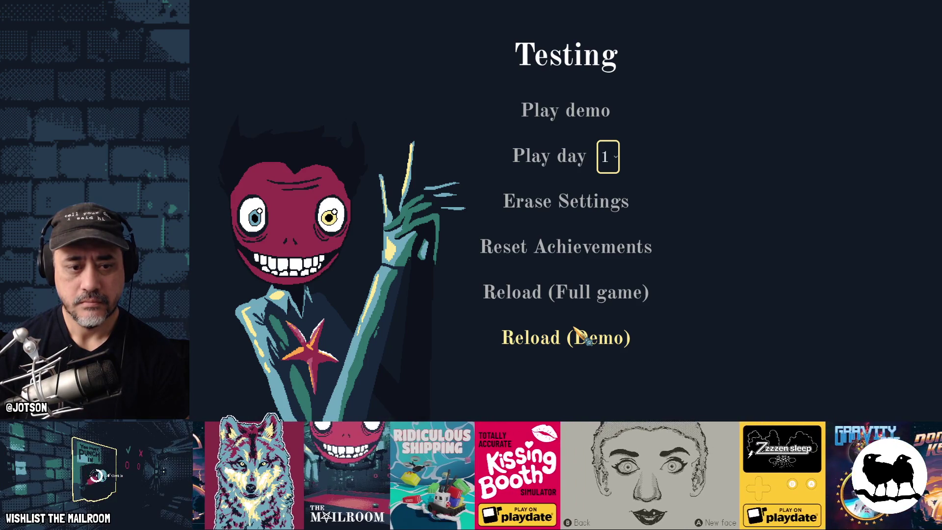
{"action": "left_click", "coordinate": [576, 334]}
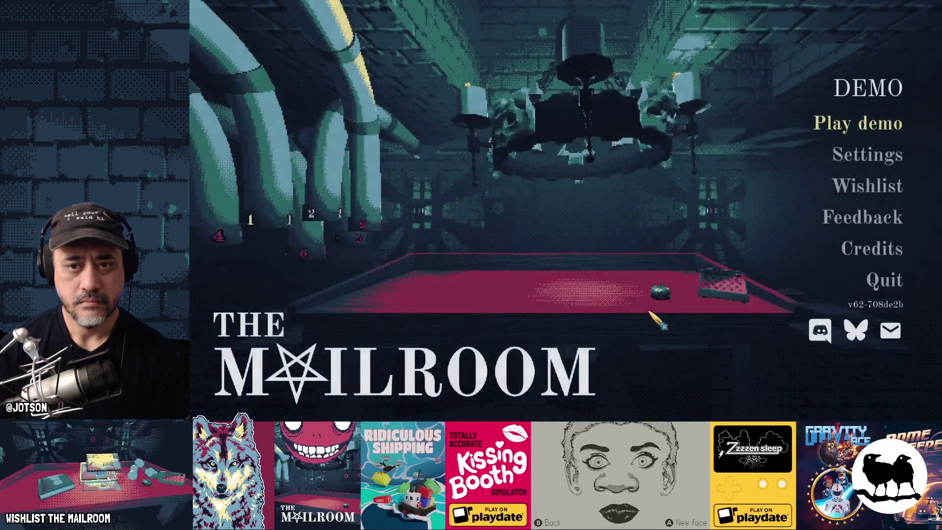
{"action": "left_click", "coordinate": [859, 125]}
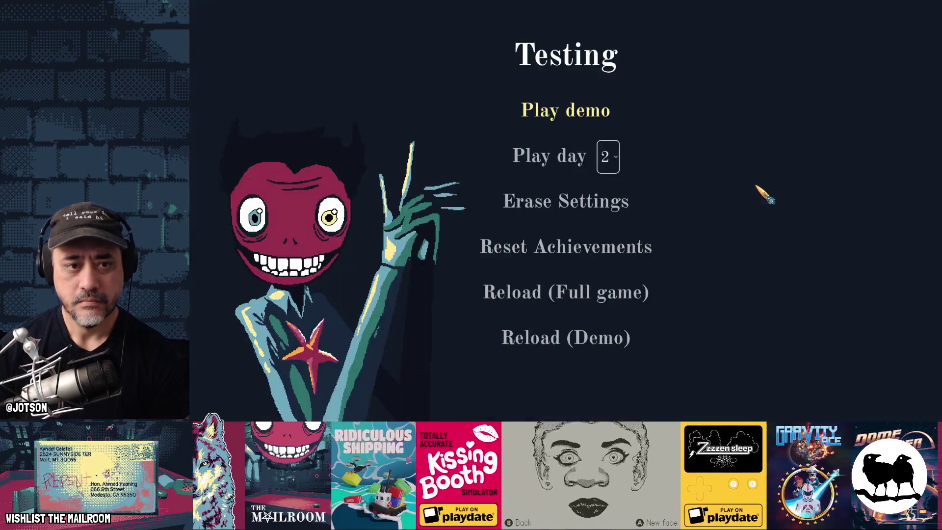
{"action": "left_click", "coordinate": [606, 151]}
{"action": "left_click", "coordinate": [606, 182]}
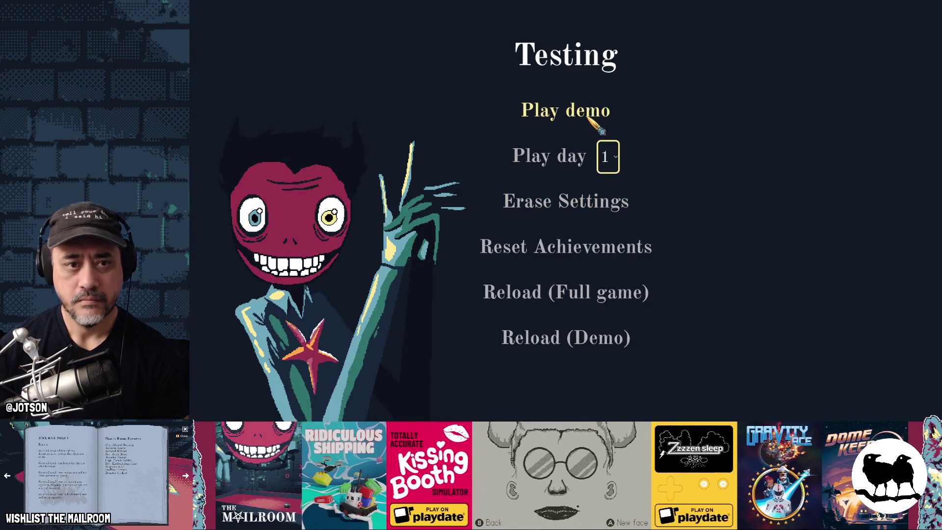
{"action": "left_click", "coordinate": [570, 158]}
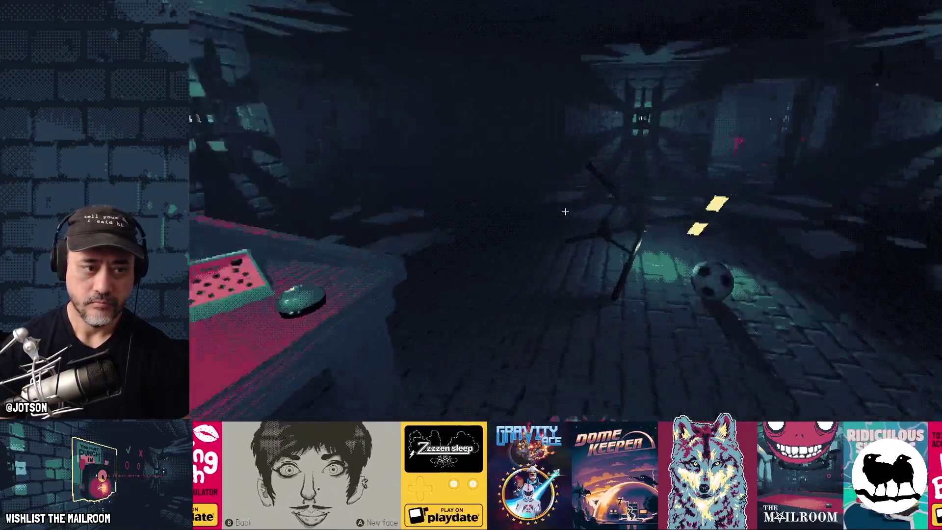
- Walk to the stove and repeatedly pick up and drop a wood block by the fire pit
{"action": "mouse_move", "coordinate": [565, 211]}
{"action": "key", "text": "w"}
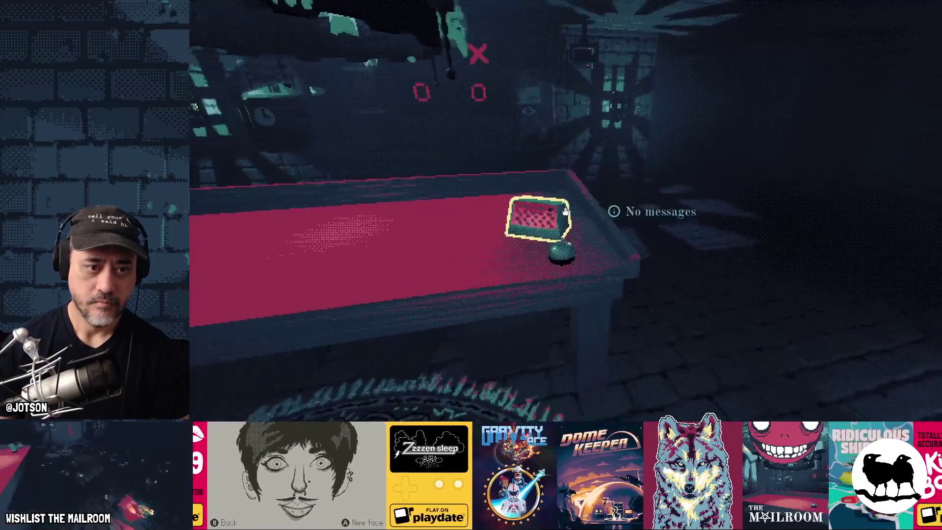
{"action": "key", "text": "s"}
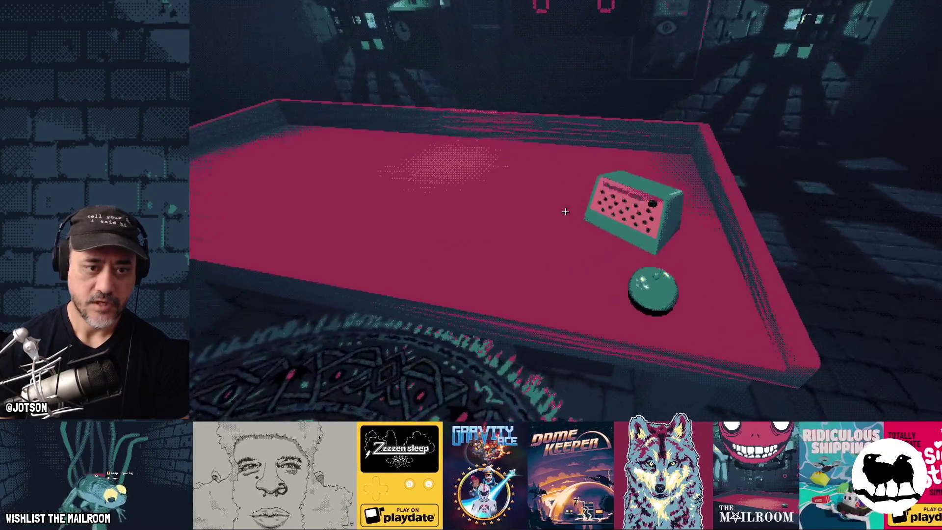
{"action": "key", "text": "w"}
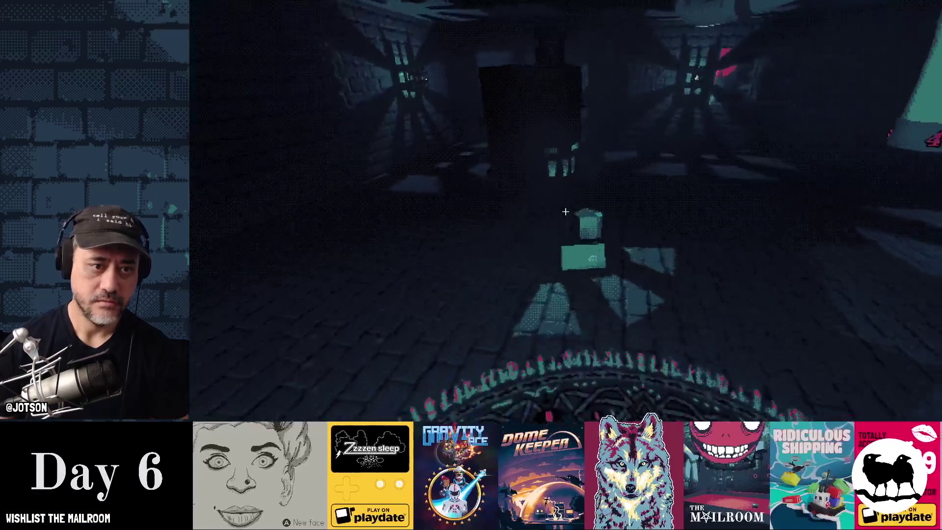
{"action": "key", "text": "w"}
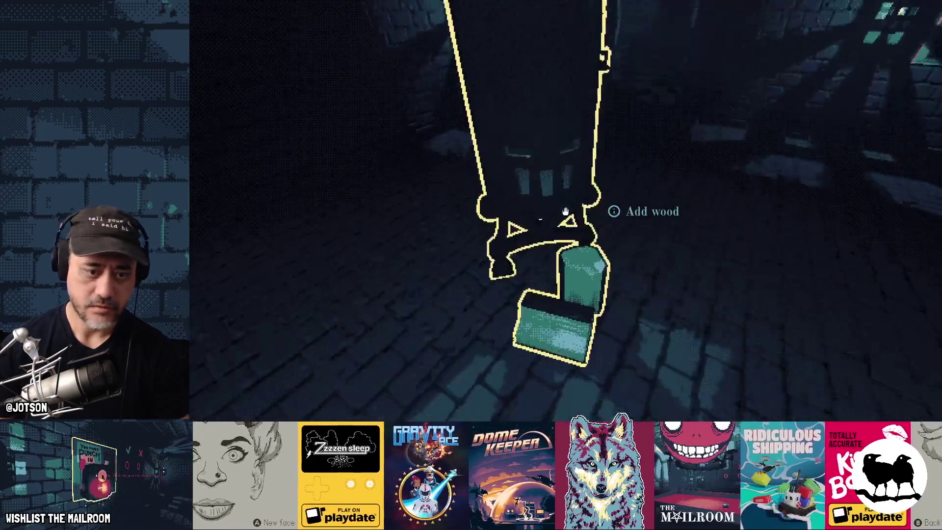
{"action": "left_click", "coordinate": [565, 211]}
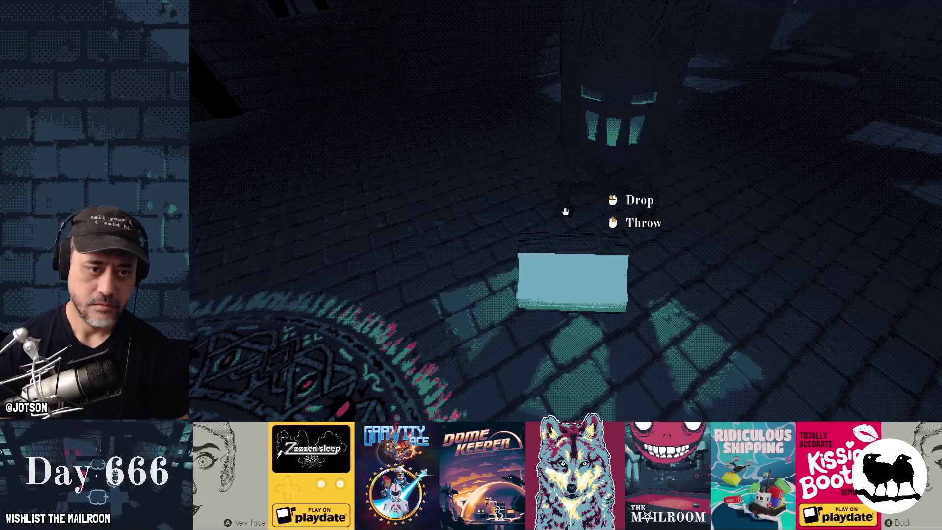
{"action": "left_click", "coordinate": [565, 211]}
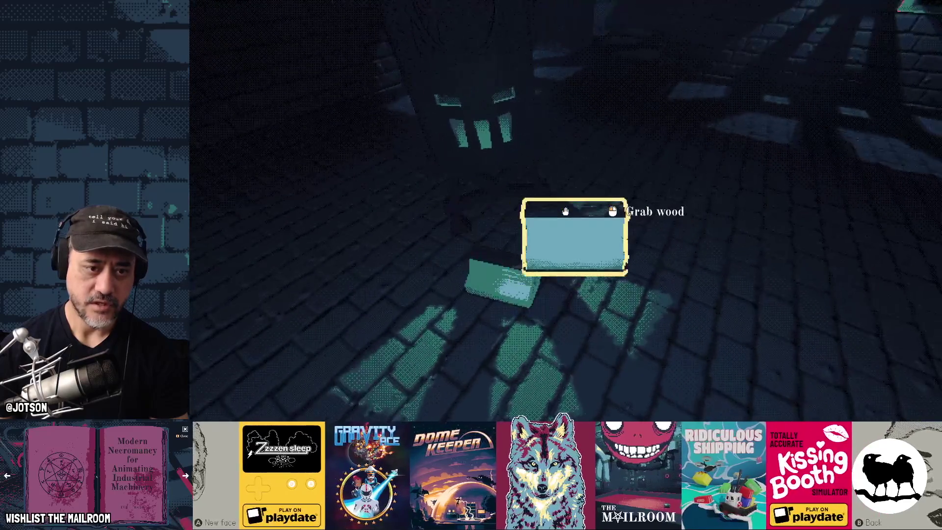
{"action": "left_click", "coordinate": [566, 211]}
{"action": "left_click", "coordinate": [566, 211]}
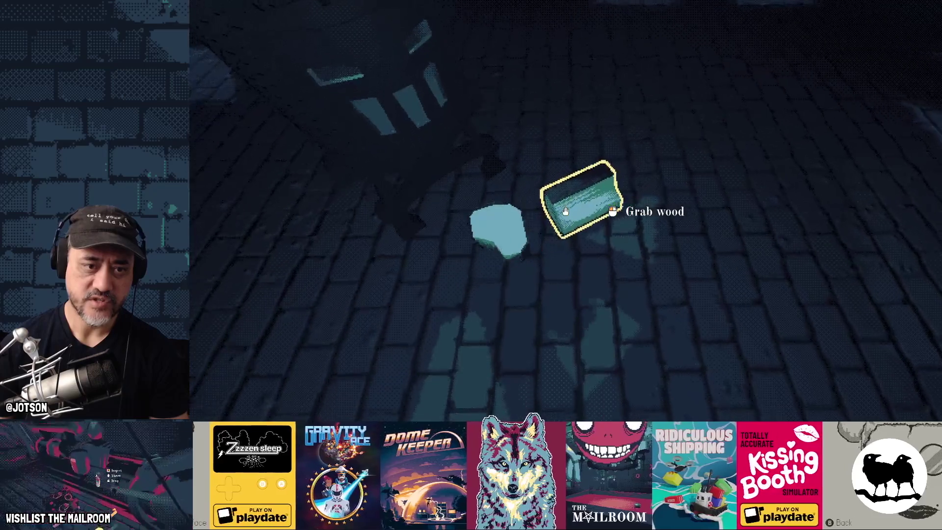
{"action": "left_click", "coordinate": [566, 212]}
{"action": "left_click", "coordinate": [566, 211]}
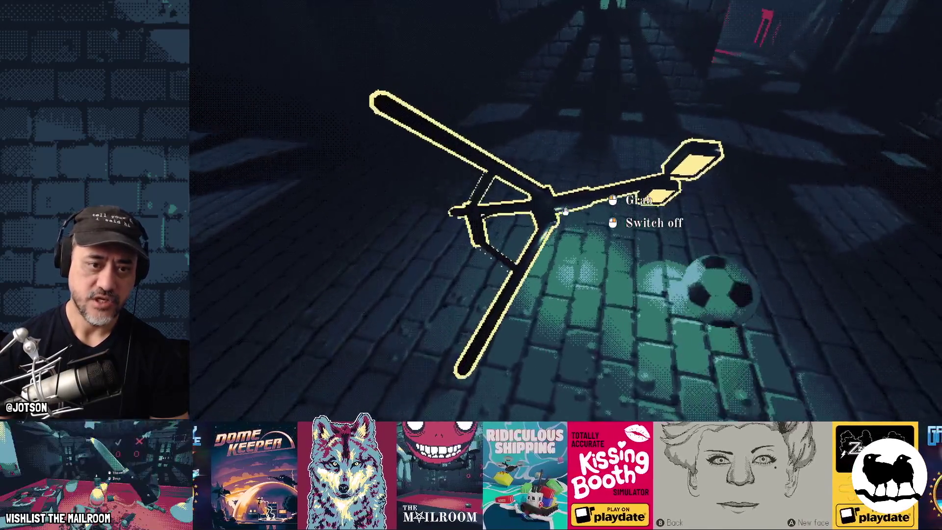
- Pick up and drop the lamp stand, the soccer ball, and a flask from the shelf
{"action": "left_click", "coordinate": [565, 211]}
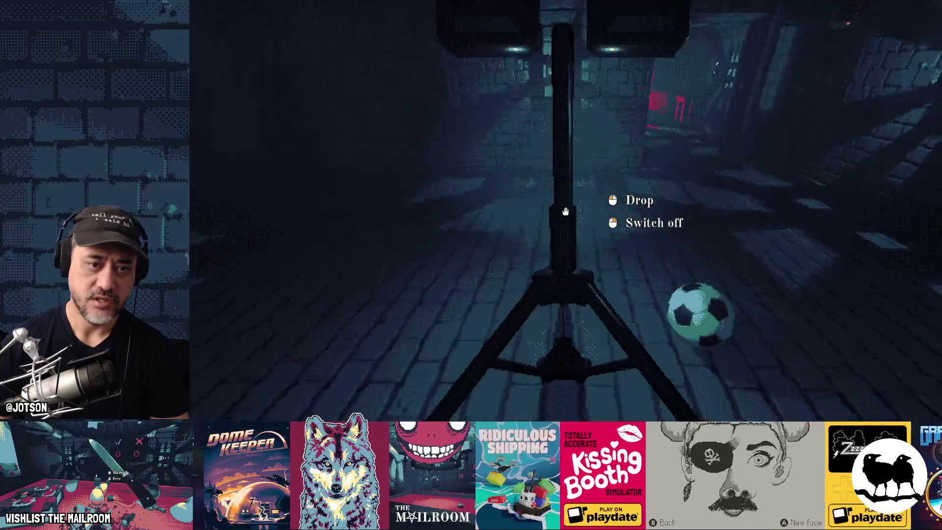
{"action": "left_click", "coordinate": [565, 211]}
{"action": "left_click", "coordinate": [566, 211]}
{"action": "left_click", "coordinate": [566, 212]}
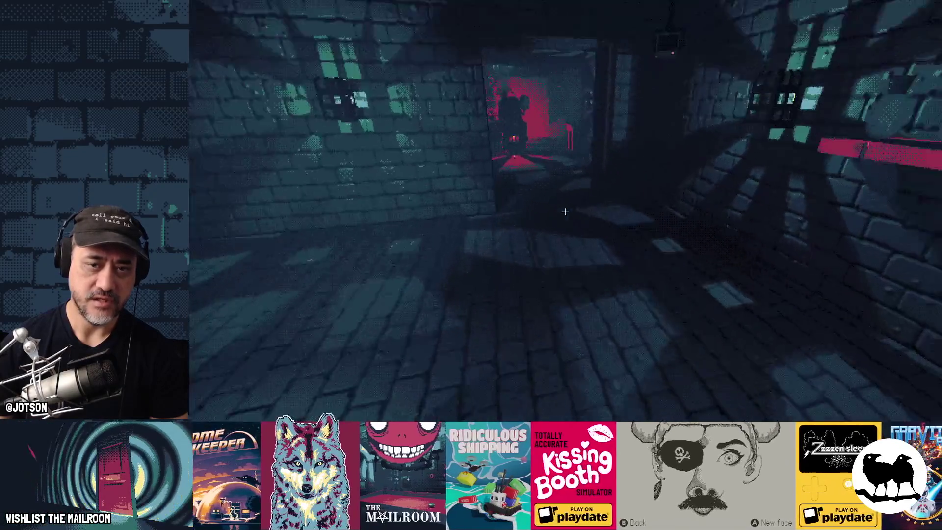
{"action": "key", "text": "w"}
{"action": "left_click", "coordinate": [565, 212]}
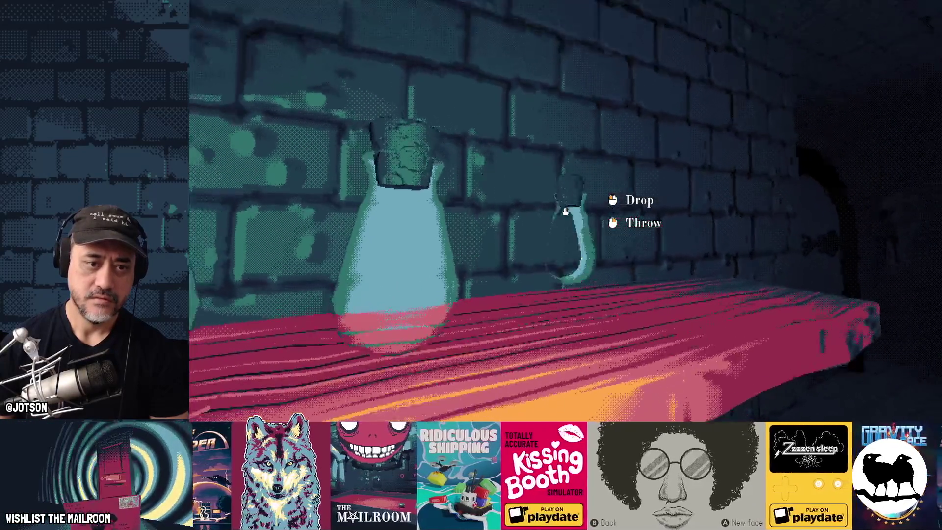
{"action": "left_click", "coordinate": [565, 212]}
- Enter the Machine Room, drop the held item, and spawn the security key with 'sitykey'
{"action": "key", "text": "w"}
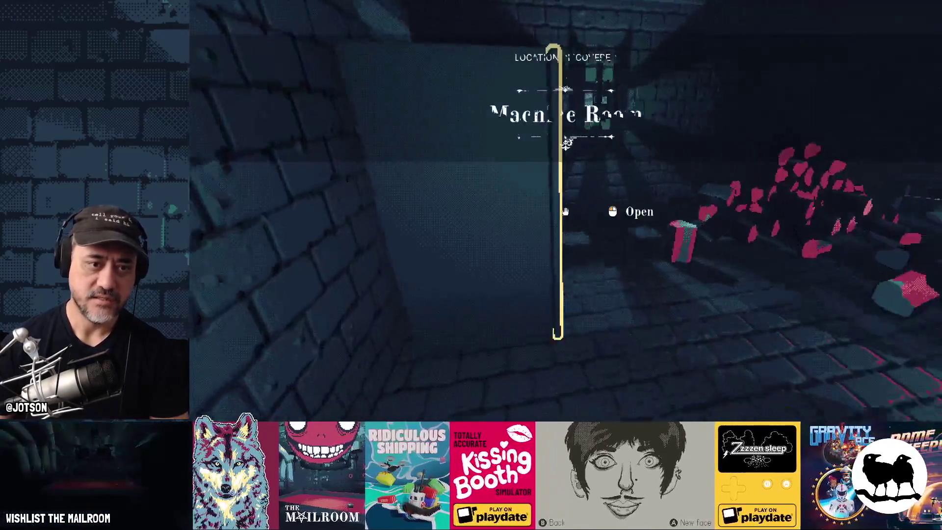
{"action": "left_click", "coordinate": [565, 211]}
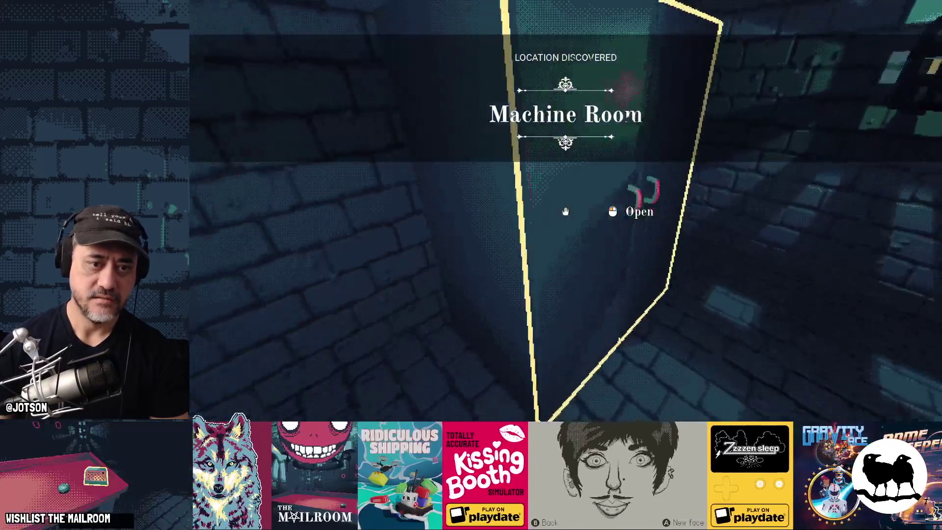
{"action": "key", "text": "w"}
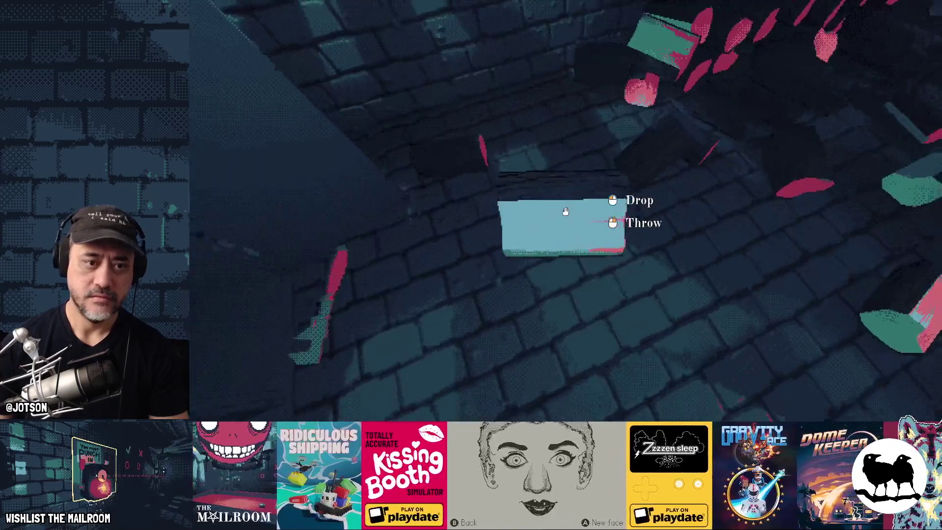
{"action": "left_click", "coordinate": [565, 212]}
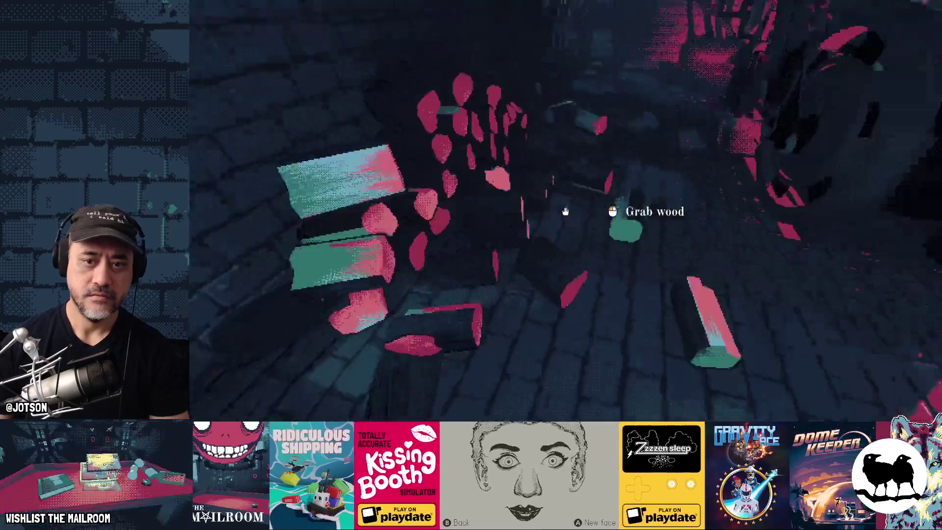
{"action": "key", "text": "w"}
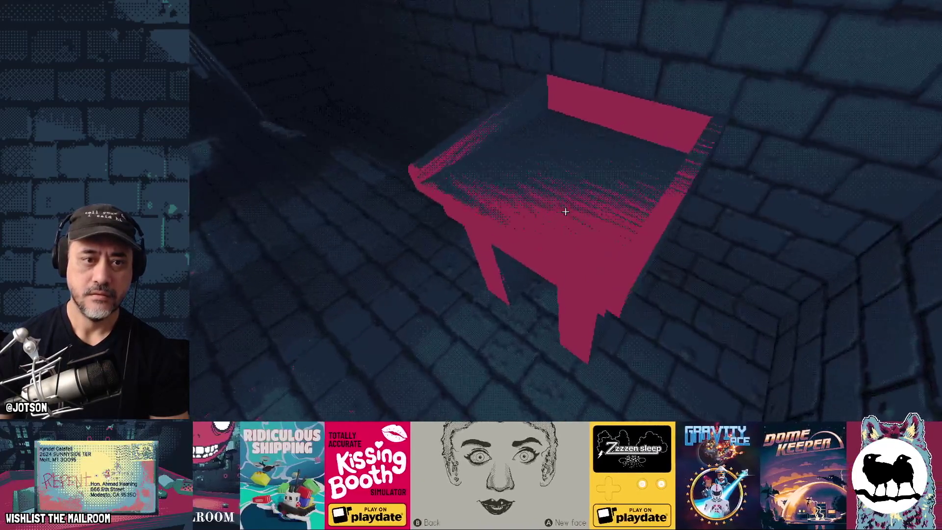
{"action": "mouse_move", "coordinate": [565, 212]}
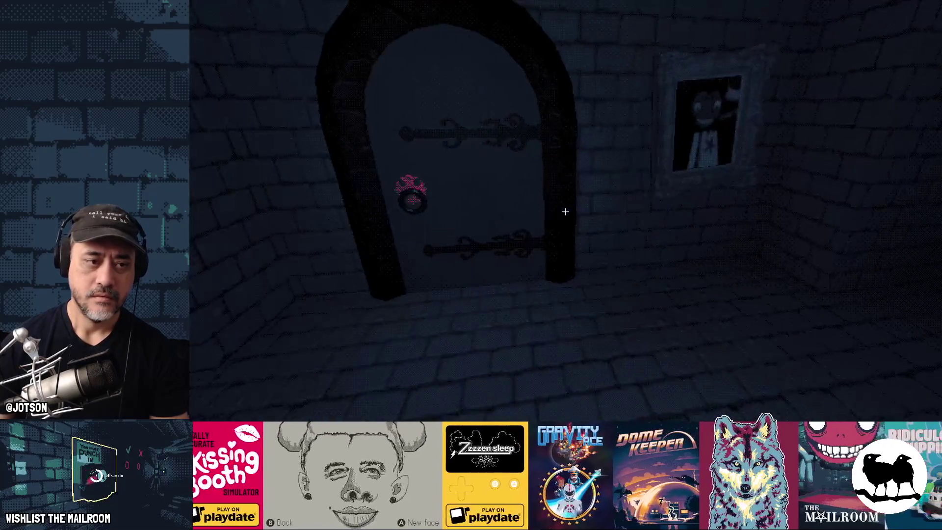
{"action": "type", "text": "as"}
{"action": "type", "text": "itykey"}
{"action": "key", "text": "Return"}
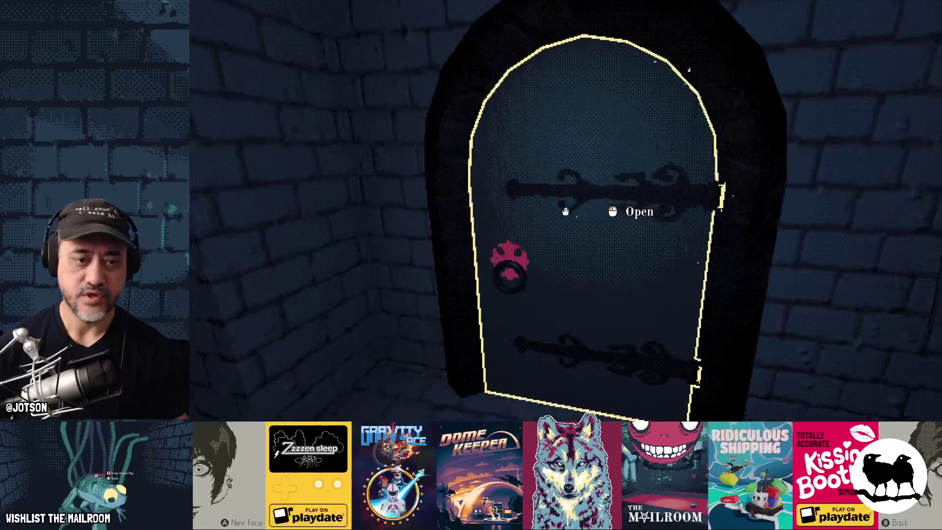
- Walk through the tunnel to the Security Office and inspect the wall note and Tiny Circuits tape
{"action": "key", "text": "w"}
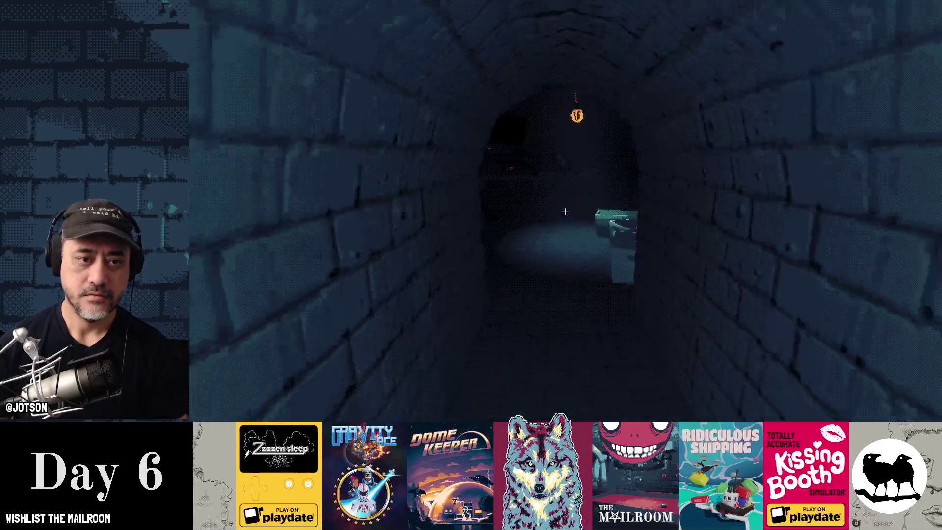
{"action": "key", "text": "w"}
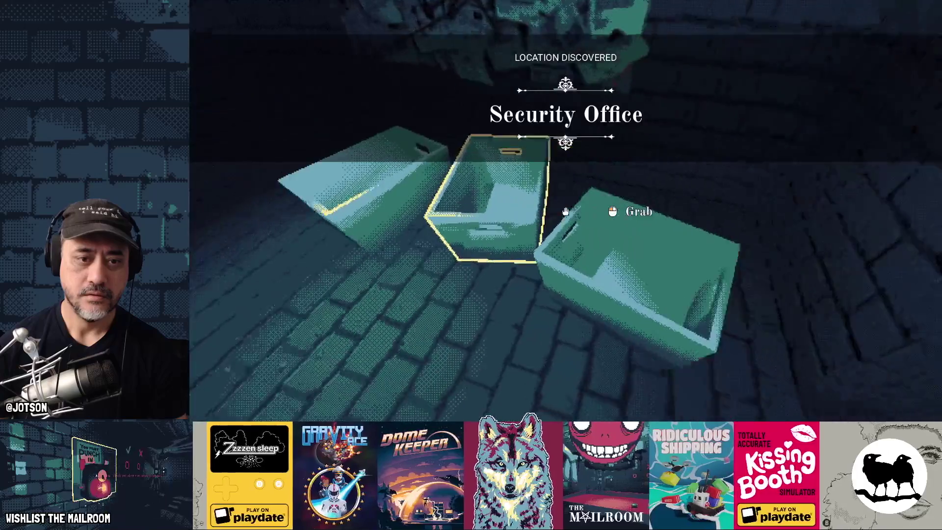
{"action": "key", "text": "w"}
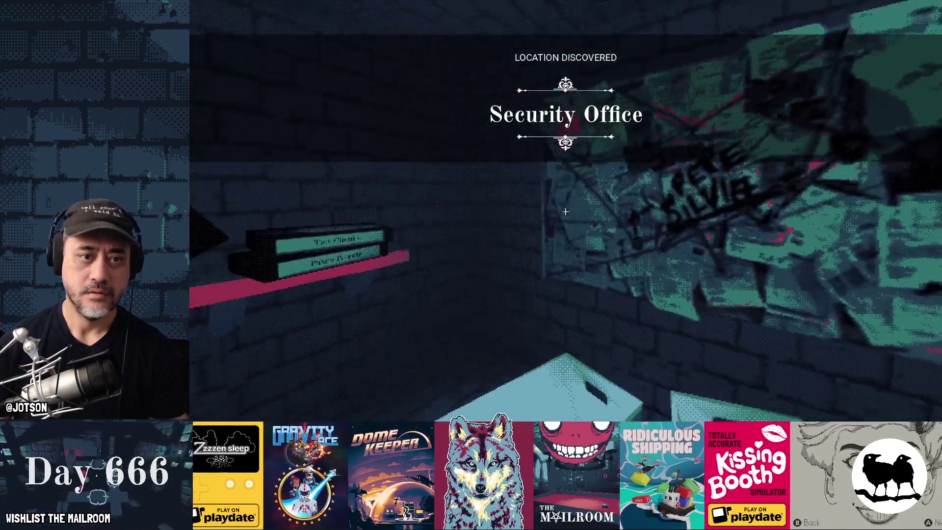
{"action": "left_click", "coordinate": [566, 212]}
{"action": "key", "text": "e"}
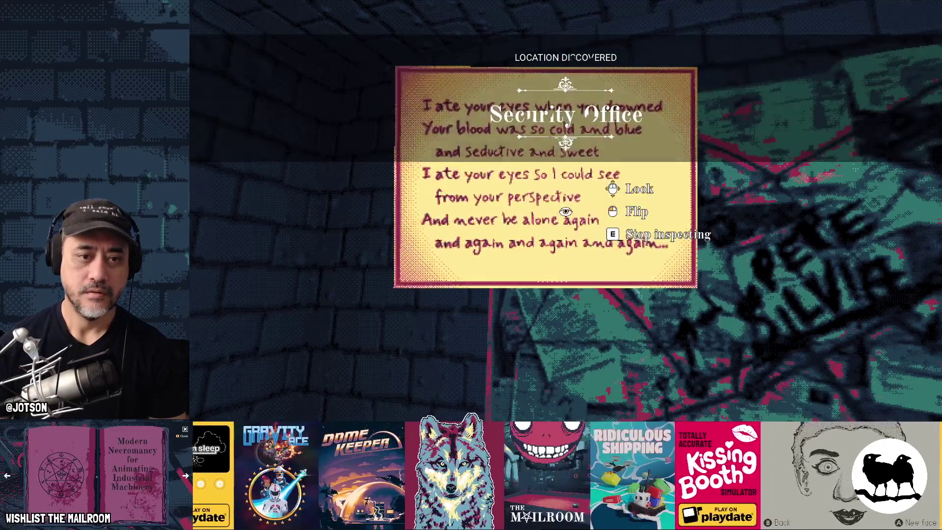
{"action": "key", "text": "e"}
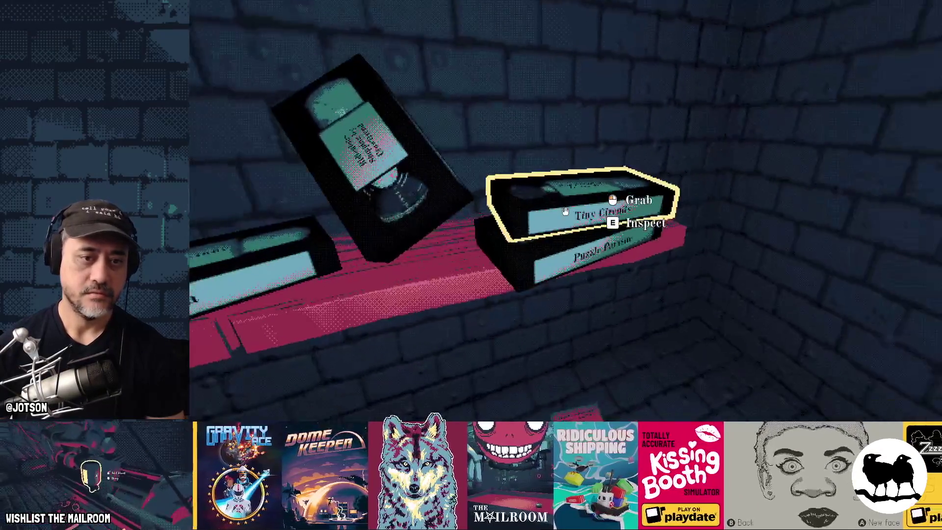
{"action": "left_click", "coordinate": [565, 212]}
{"action": "key", "text": "e"}
{"action": "key", "text": "e"}
{"action": "left_click", "coordinate": [565, 212]}
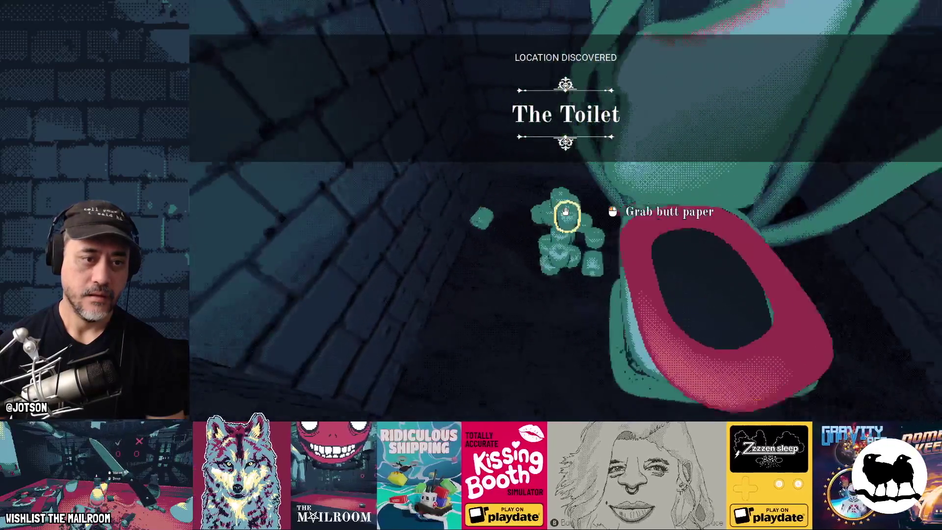
- Drop the toilet paper, flush the giant toilet, and quit the game with F8
{"action": "left_click", "coordinate": [566, 212]}
{"action": "left_click", "coordinate": [566, 212]}
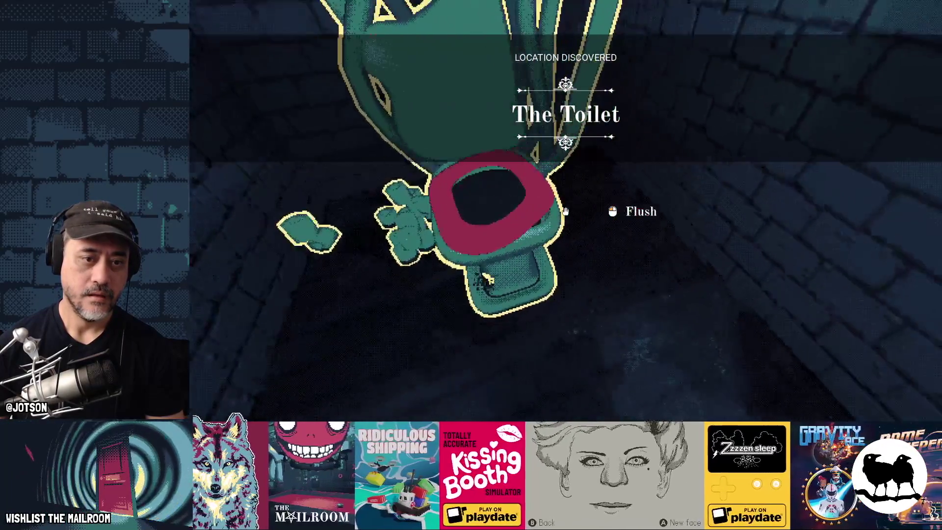
{"action": "left_click", "coordinate": [565, 212]}
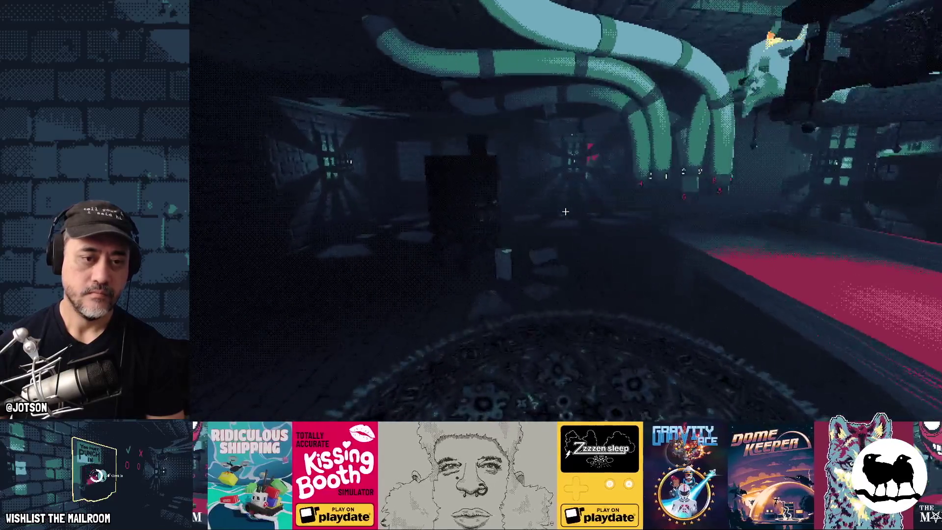
{"action": "key", "text": "F8"}
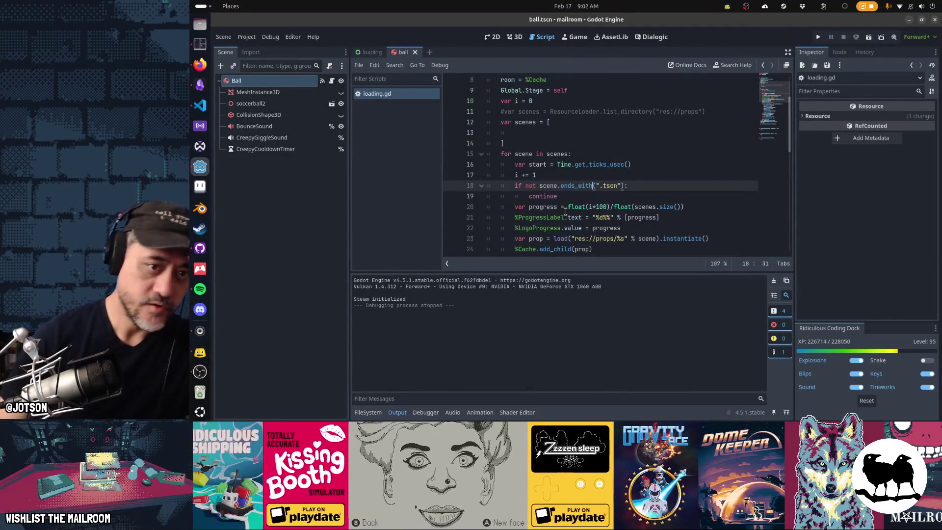
- Delete the hard-coded scenes list and uncomment the ResourceLoader.list_directory line
{"action": "left_click", "coordinate": [579, 124]}
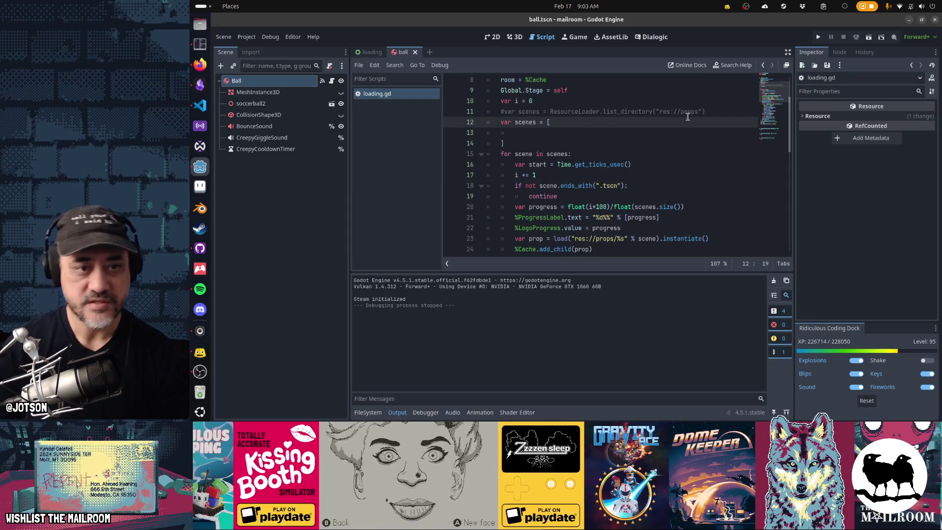
{"action": "key", "text": "Home"}
{"action": "key", "text": "shift+Down"}
{"action": "key", "text": "shift+Down"}
{"action": "key", "text": "shift+Down"}
{"action": "key", "text": "Delete"}
{"action": "key", "text": "Up"}
{"action": "key", "text": "Home"}
{"action": "key", "text": "Delete"}
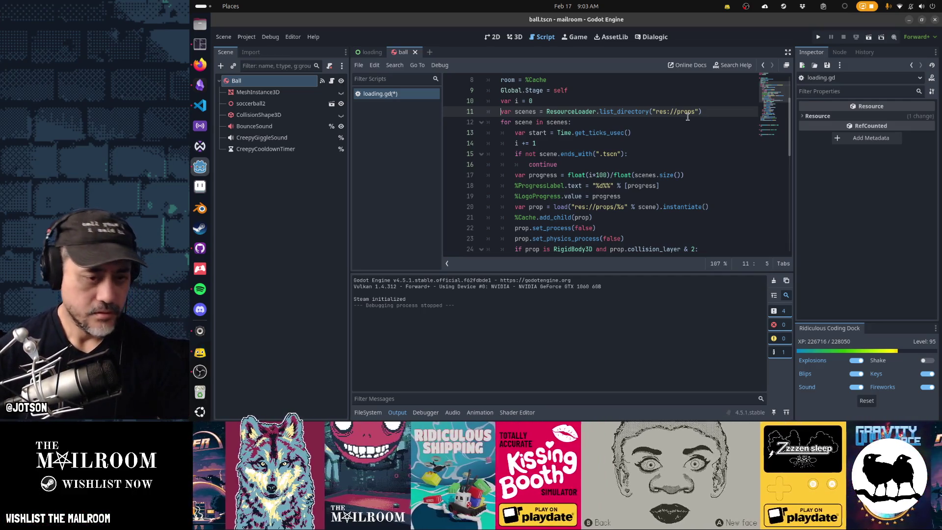
- Hide the Output panel with Ctrl+J and scroll down through loading.gd
{"action": "key", "text": "ctrl+j"}
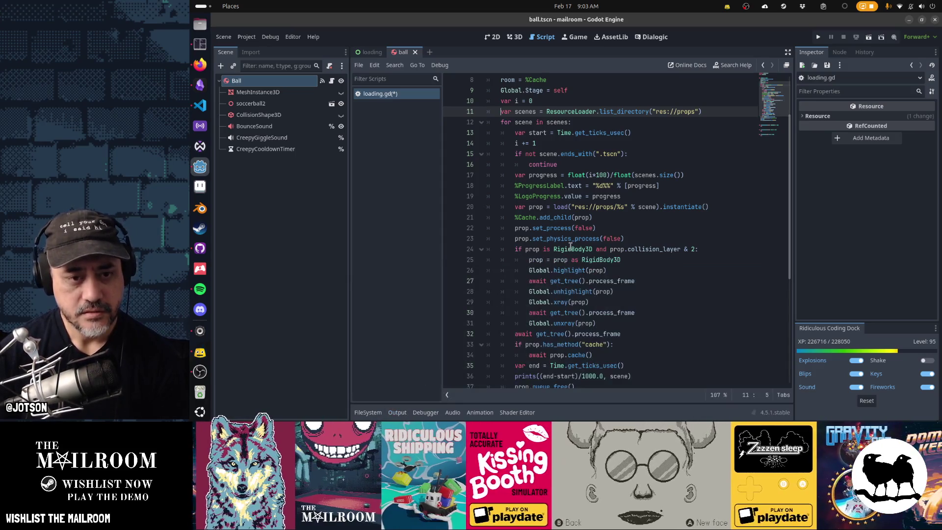
{"action": "mouse_move", "coordinate": [571, 245]}
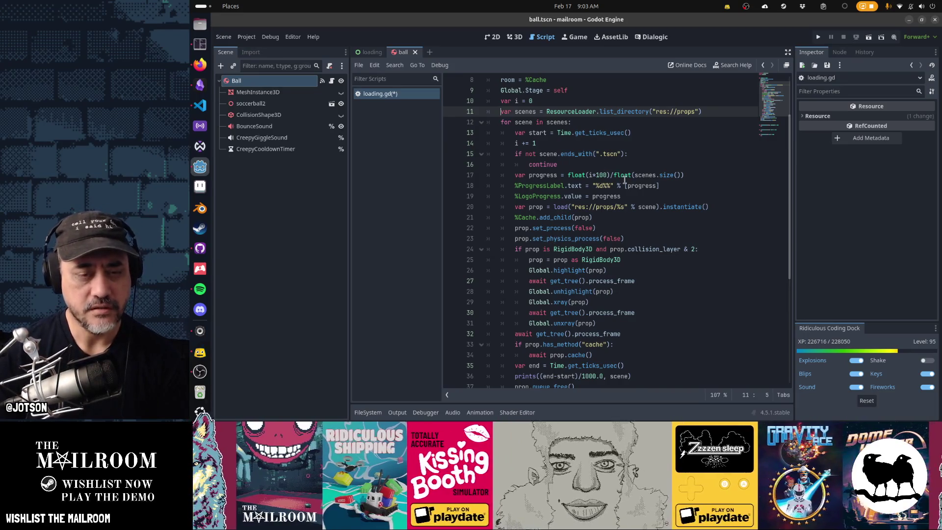
{"action": "mouse_move", "coordinate": [625, 179]}
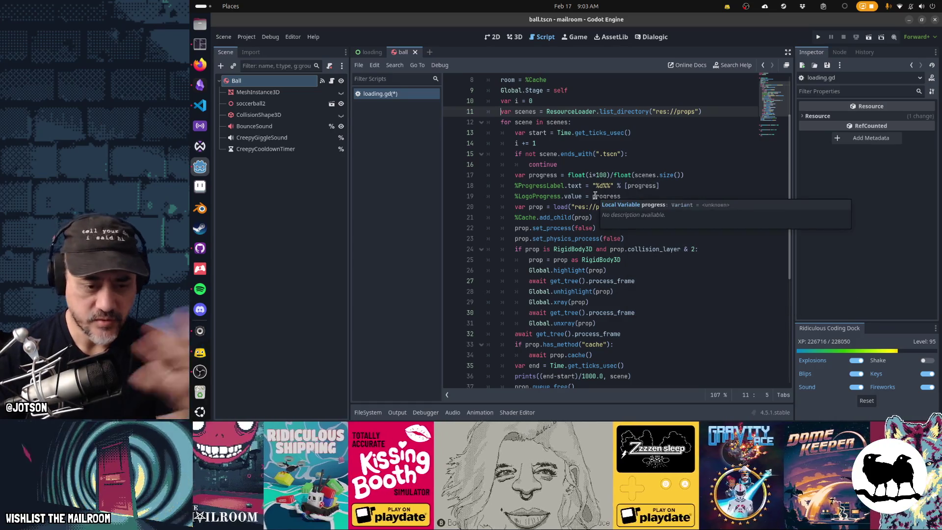
{"action": "scroll", "coordinate": [595, 195], "scroll_direction": "down", "scroll_amount": 2}
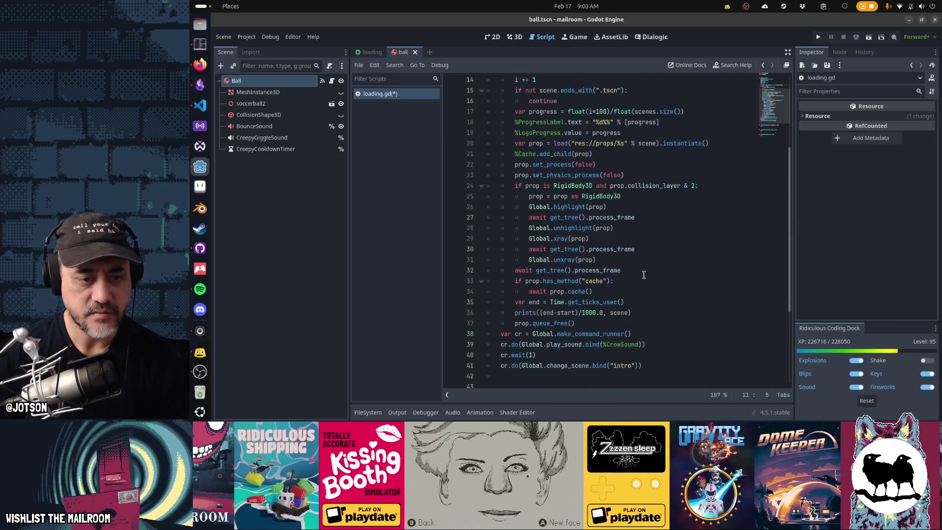
{"action": "left_click", "coordinate": [674, 311]}
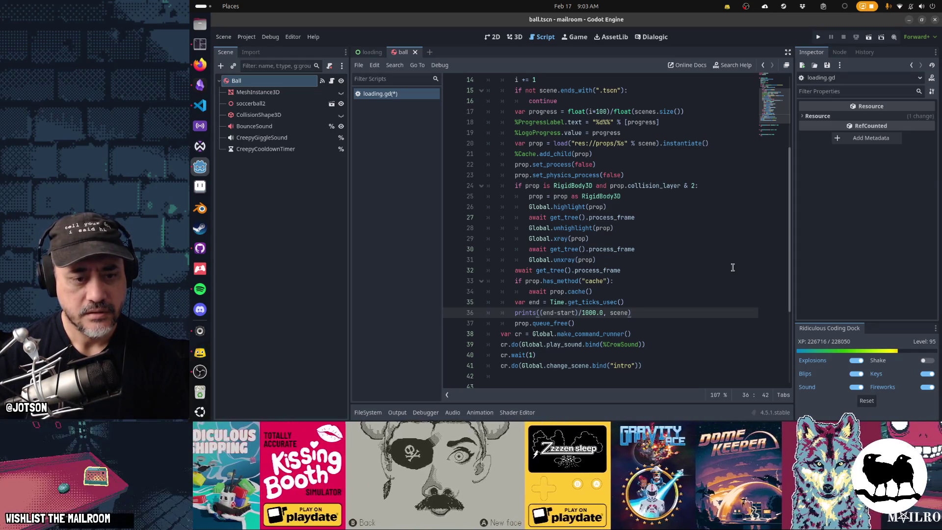
{"action": "left_click", "coordinate": [657, 302]}
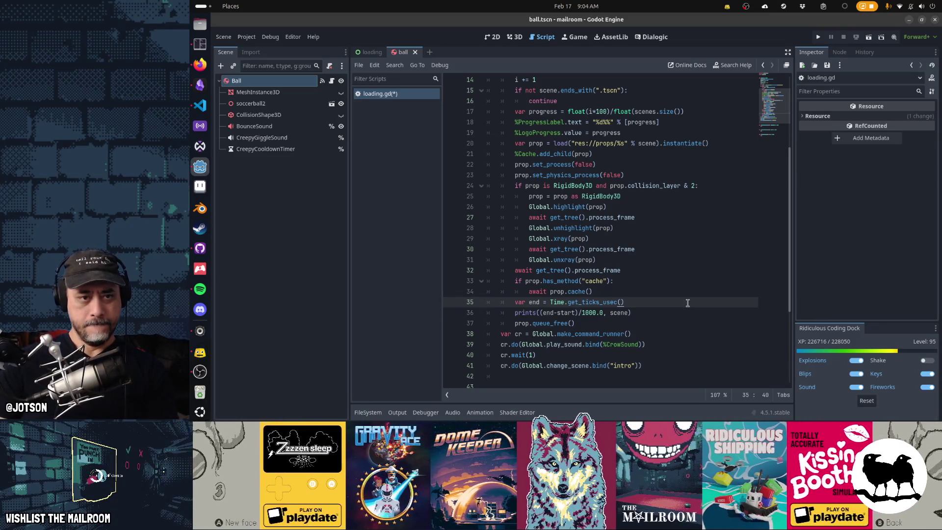
{"action": "scroll", "coordinate": [633, 265], "scroll_direction": "up", "scroll_amount": 1}
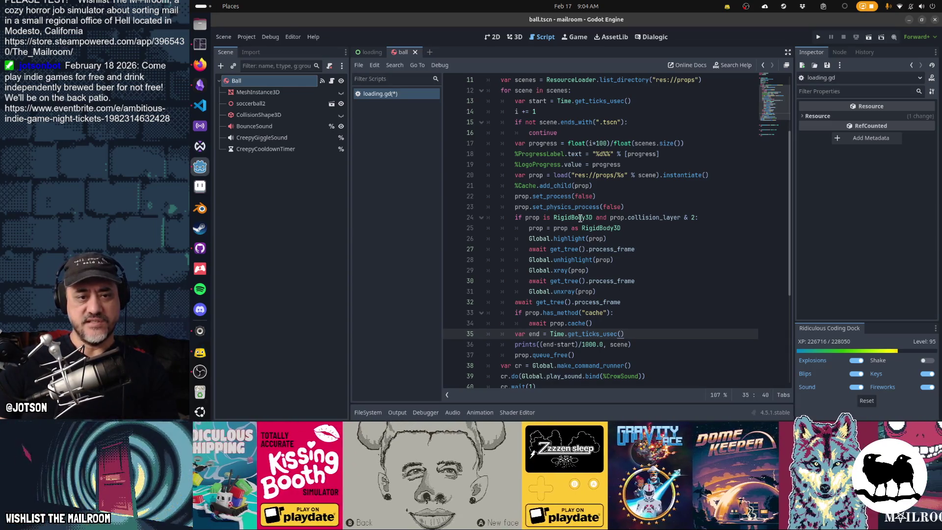
{"action": "mouse_move", "coordinate": [554, 282]}
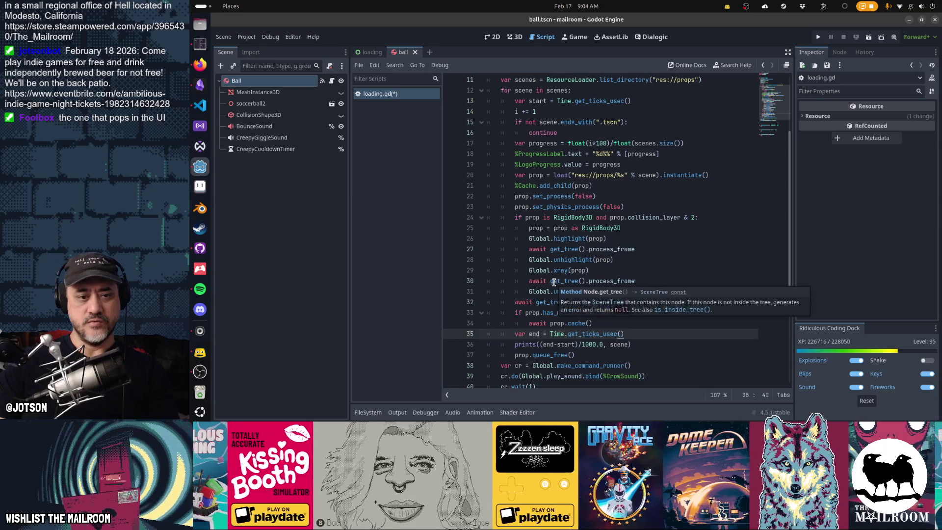
{"action": "mouse_move", "coordinate": [558, 324]}
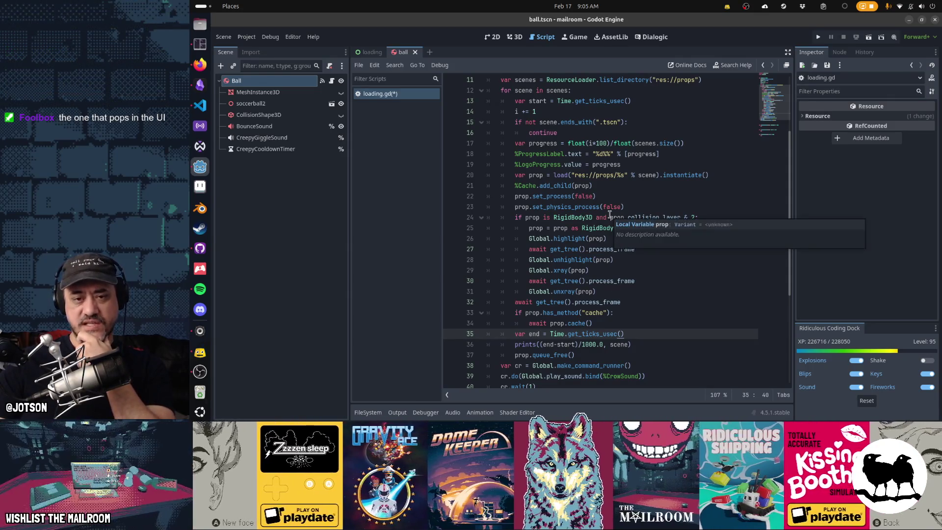
{"action": "left_click_drag", "start_coordinate": [610, 218], "coordinate": [715, 214]}
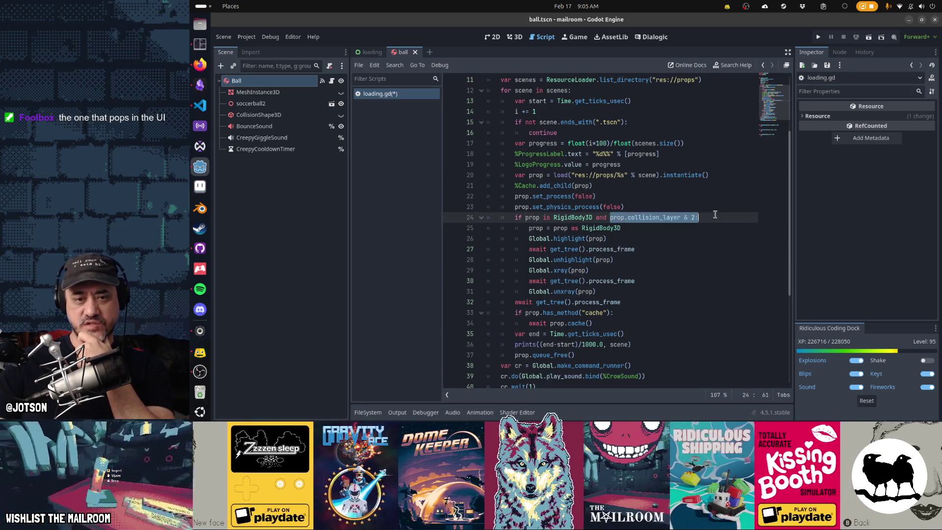
{"action": "mouse_move", "coordinate": [555, 217]}
{"action": "left_mouse_down"}
{"action": "mouse_move", "coordinate": [576, 239]}
{"action": "mouse_move", "coordinate": [585, 292]}
{"action": "left_mouse_up"}
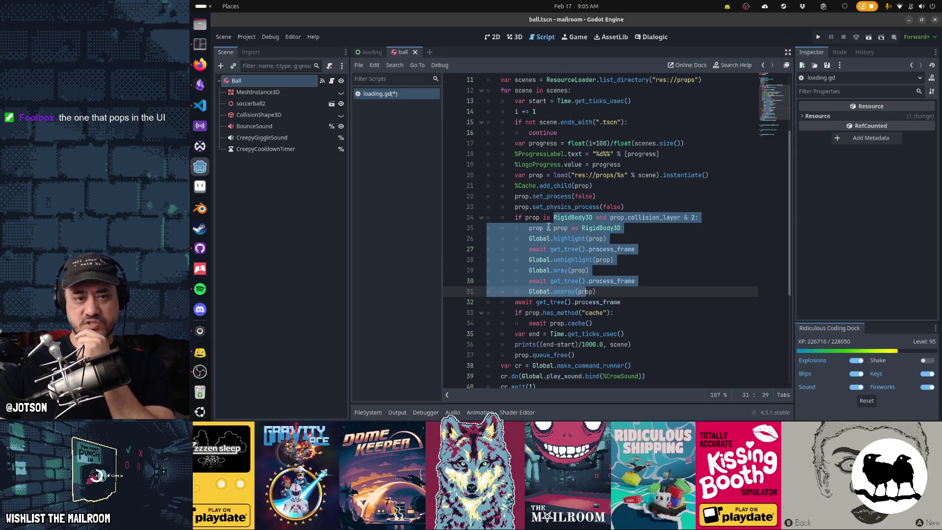
{"action": "left_click_drag", "start_coordinate": [540, 176], "coordinate": [547, 207]}
{"action": "left_click_drag", "start_coordinate": [538, 301], "coordinate": [620, 303]}
{"action": "mouse_move", "coordinate": [540, 334]}
{"action": "left_mouse_down"}
{"action": "mouse_move", "coordinate": [633, 344]}
{"action": "mouse_move", "coordinate": [641, 376]}
{"action": "left_mouse_up"}
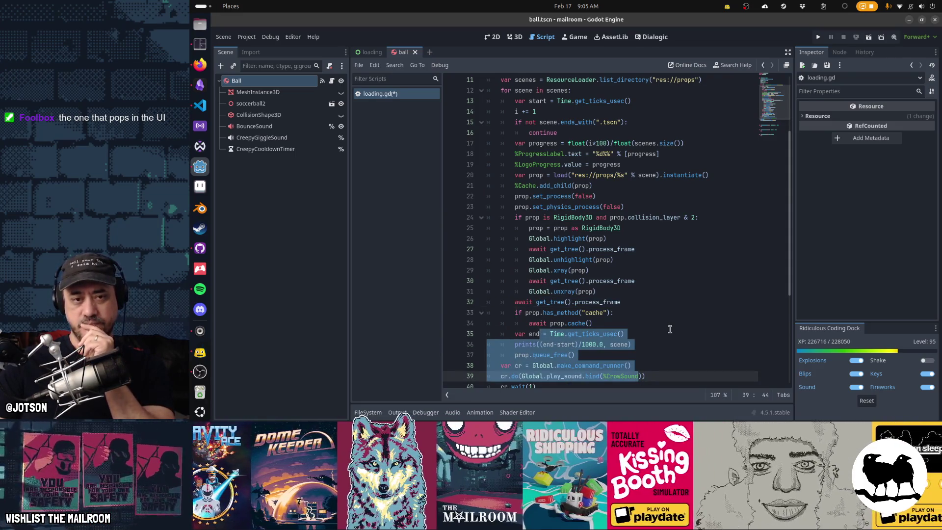
{"action": "scroll", "coordinate": [669, 329], "scroll_direction": "up", "scroll_amount": 3}
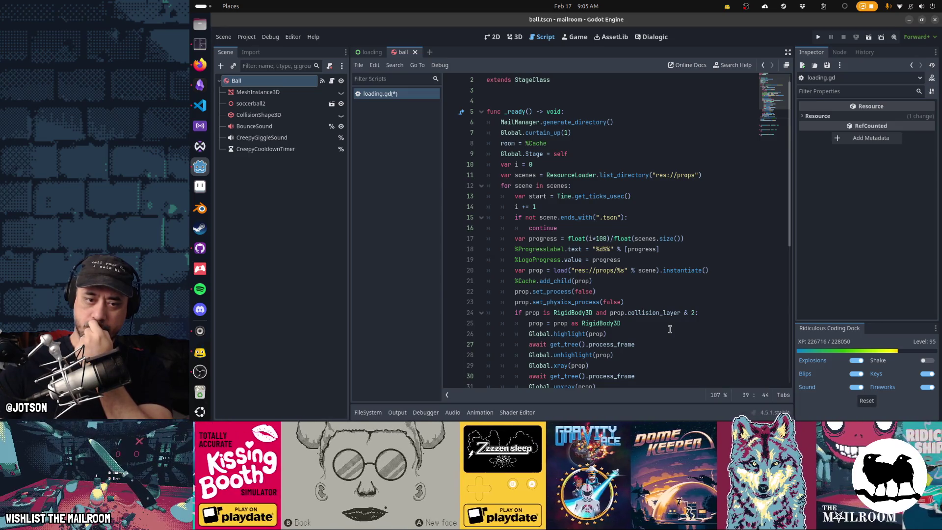
{"action": "scroll", "coordinate": [669, 329], "scroll_direction": "down", "scroll_amount": 4}
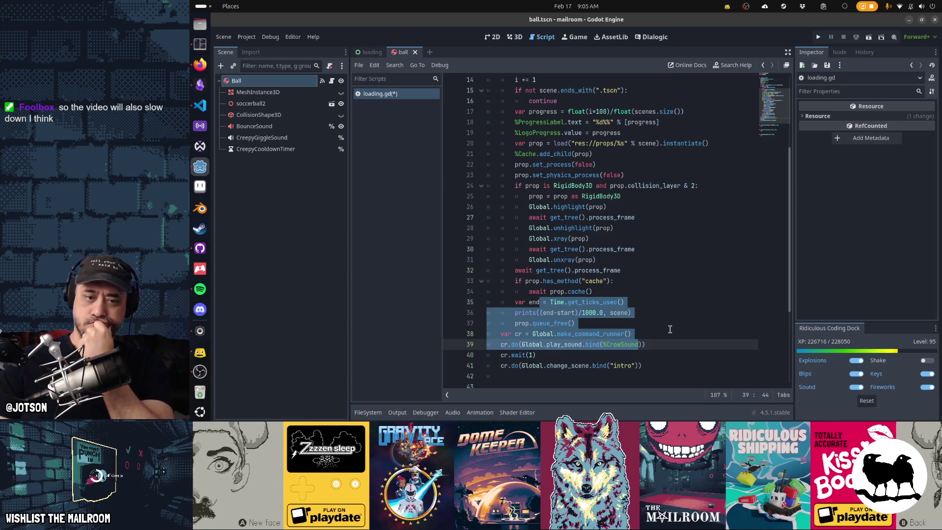
{"action": "left_click", "coordinate": [626, 226]}
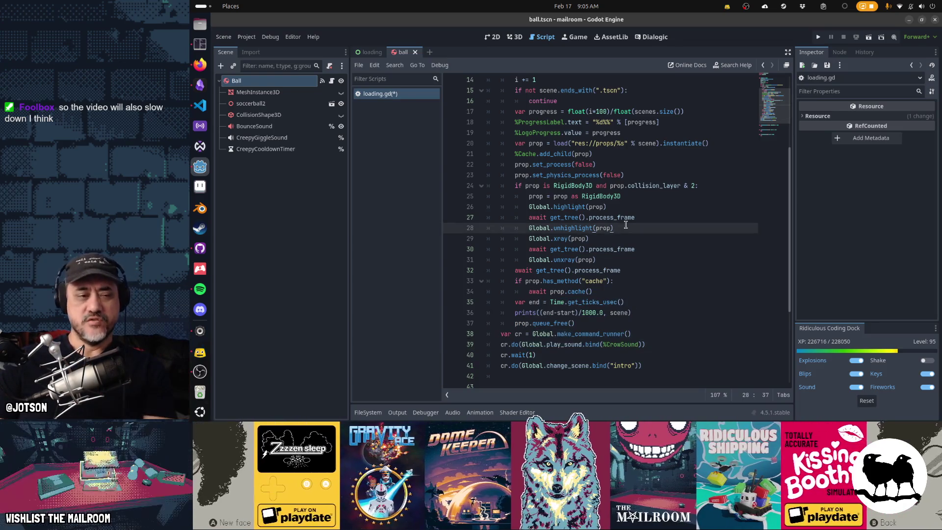
{"action": "scroll", "coordinate": [613, 250], "scroll_direction": "up", "scroll_amount": 5}
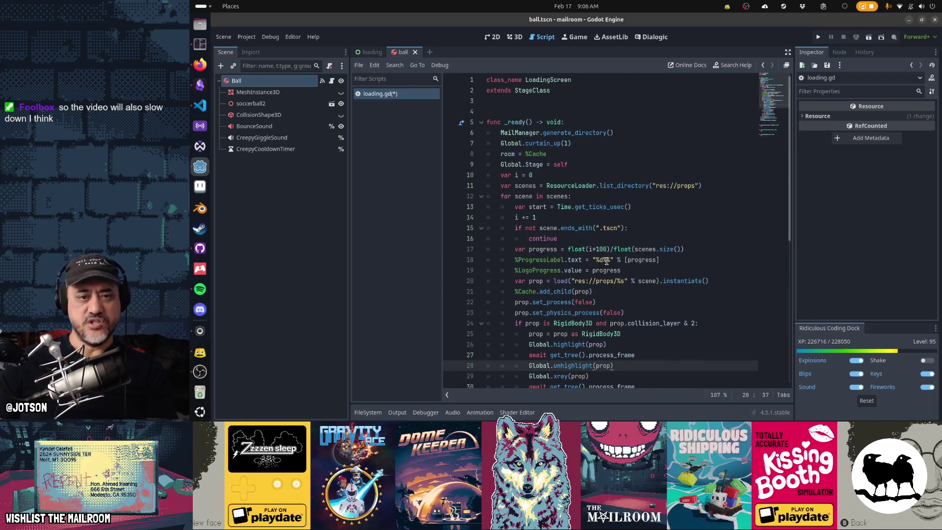
{"action": "key", "text": "alt+Tab"}
{"action": "key", "text": "Up"}
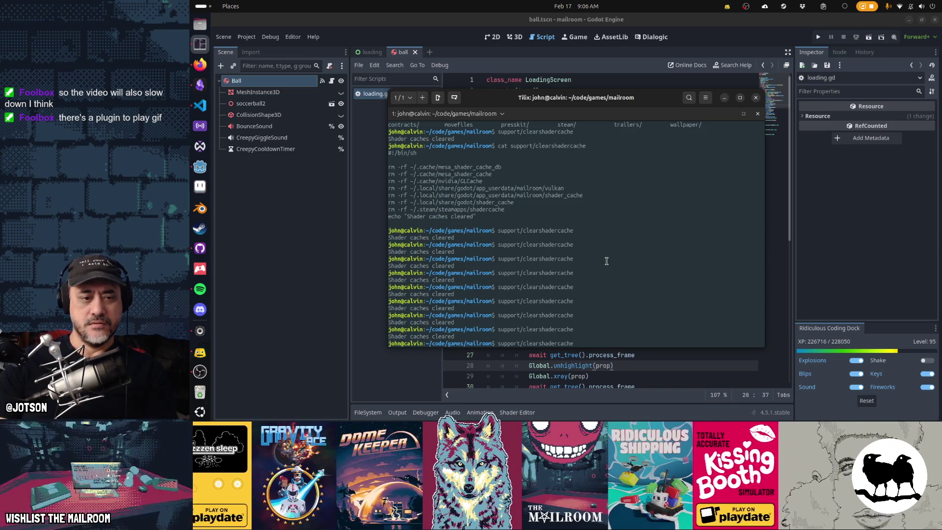
- Rerun the shader-cache clear, relaunch the project with F5, then stop it during loading
{"action": "key", "text": "Return"}
{"action": "key", "text": "alt+Tab"}
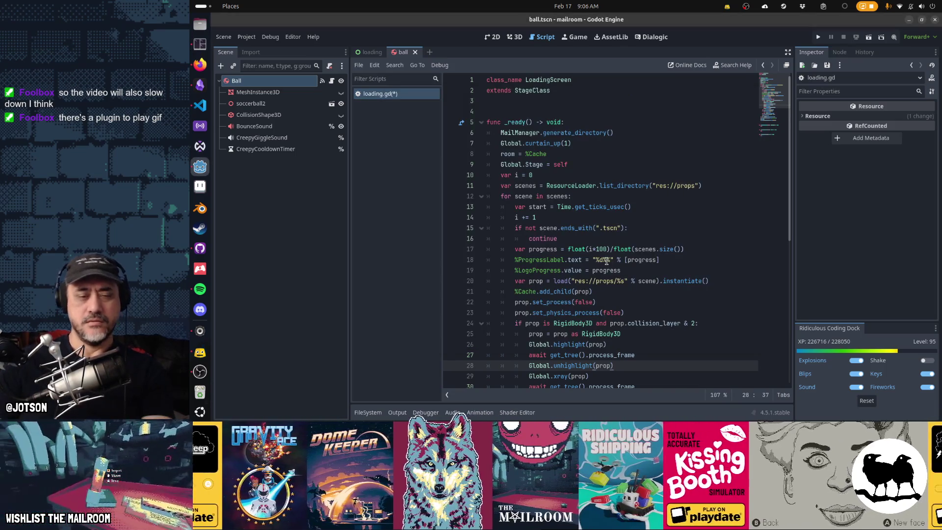
{"action": "key", "text": "F5"}
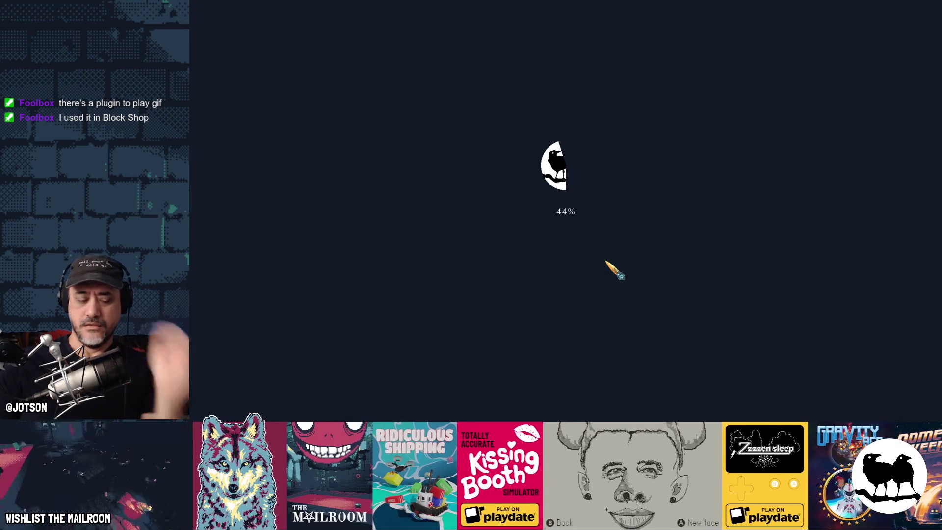
{"action": "key", "text": "F8"}
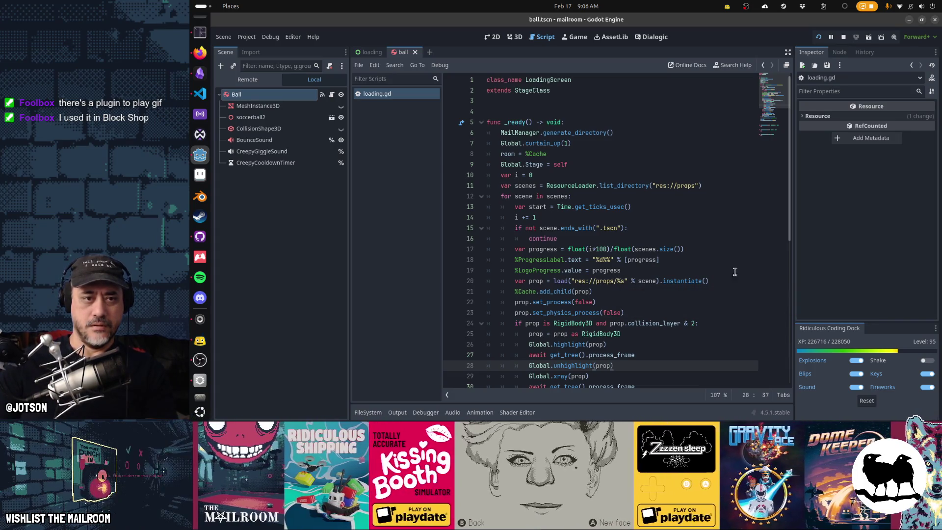
- Scroll through loading.gd to review its percentage label and logo progress code for each prop
{"action": "scroll", "coordinate": [724, 290], "scroll_direction": "down", "scroll_amount": 4}
{"action": "scroll", "coordinate": [723, 290], "scroll_direction": "down", "scroll_amount": 5}
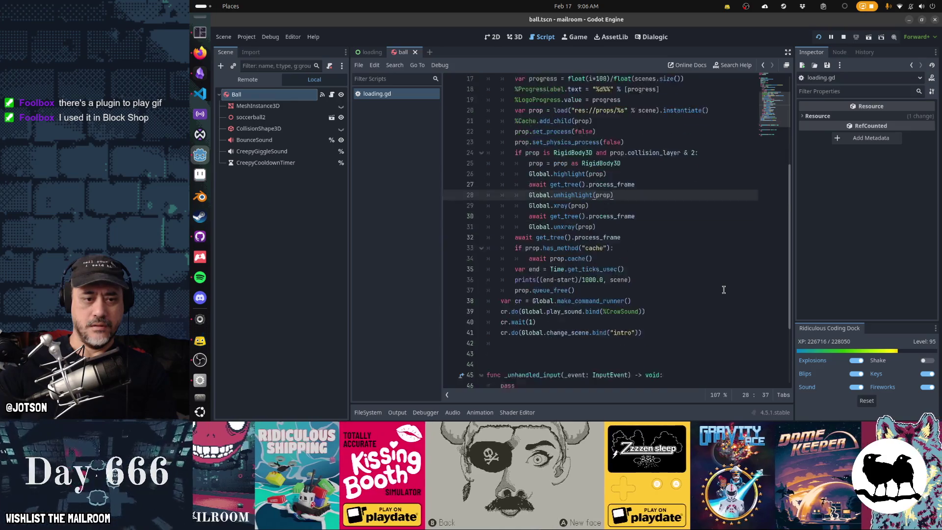
{"action": "scroll", "coordinate": [723, 290], "scroll_direction": "up", "scroll_amount": 9}
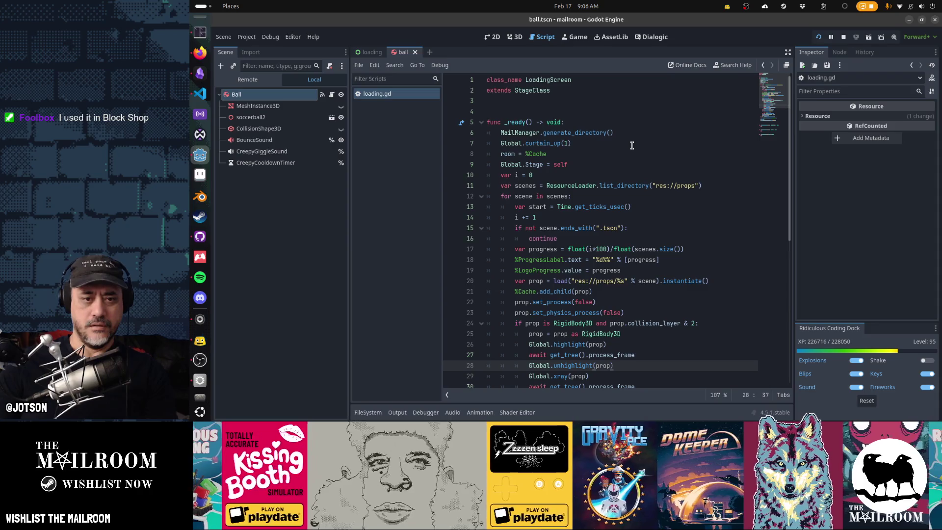
- Start a new game from the title screen and dismiss the Grind and click-and-hold tutorials
{"action": "key", "text": "F5"}
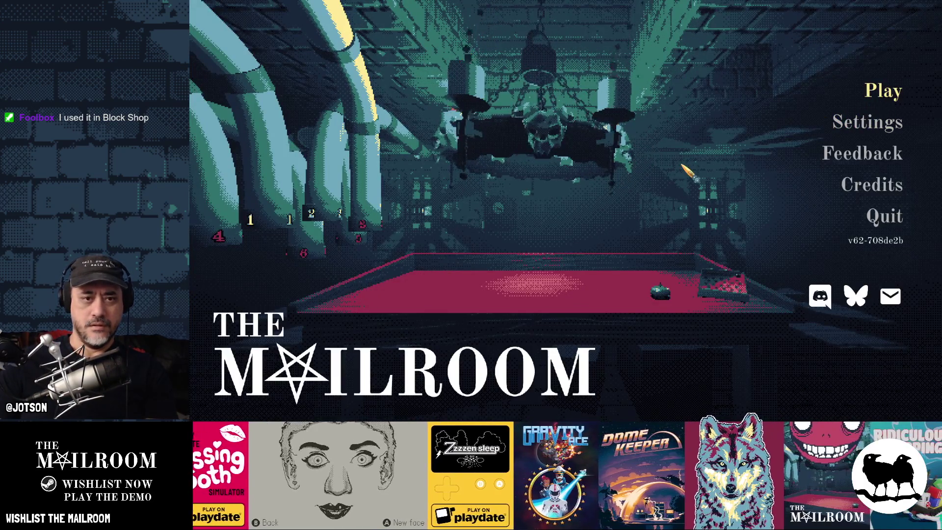
{"action": "key", "text": "Return"}
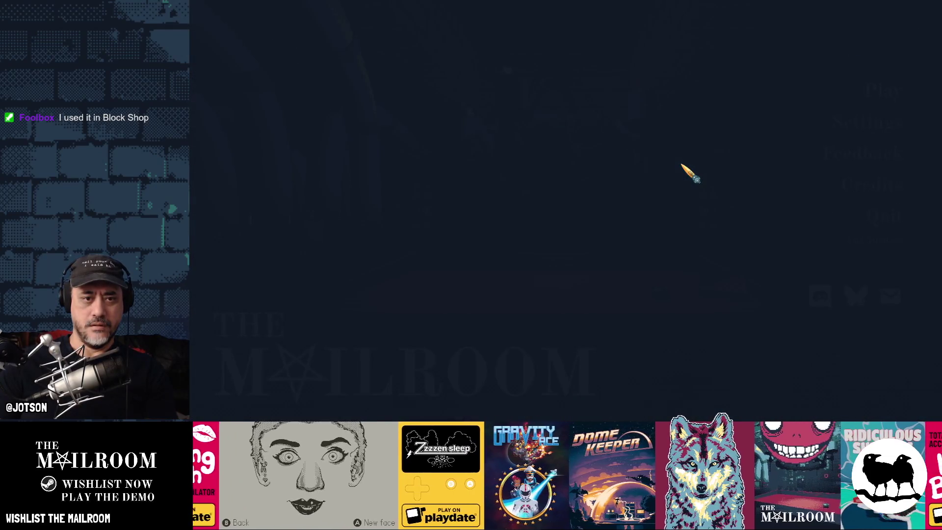
{"action": "key", "text": "e"}
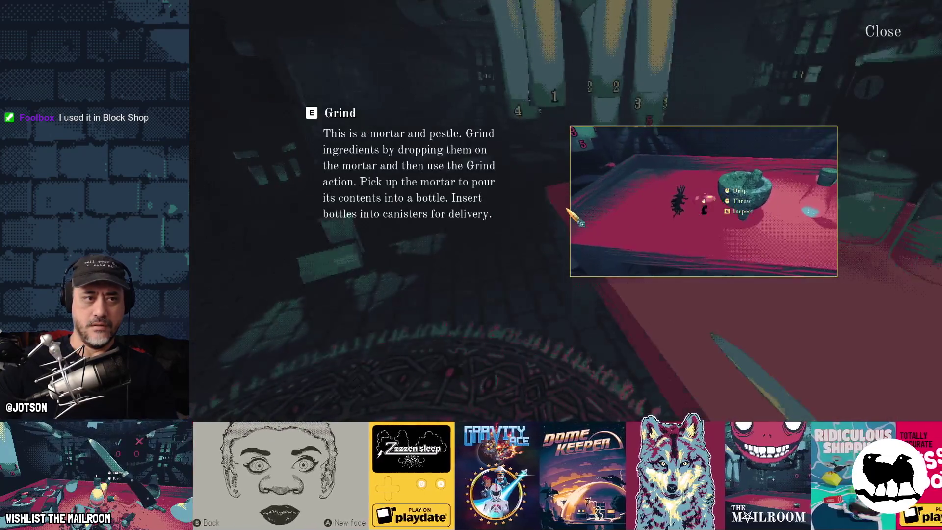
{"action": "key", "text": "Escape"}
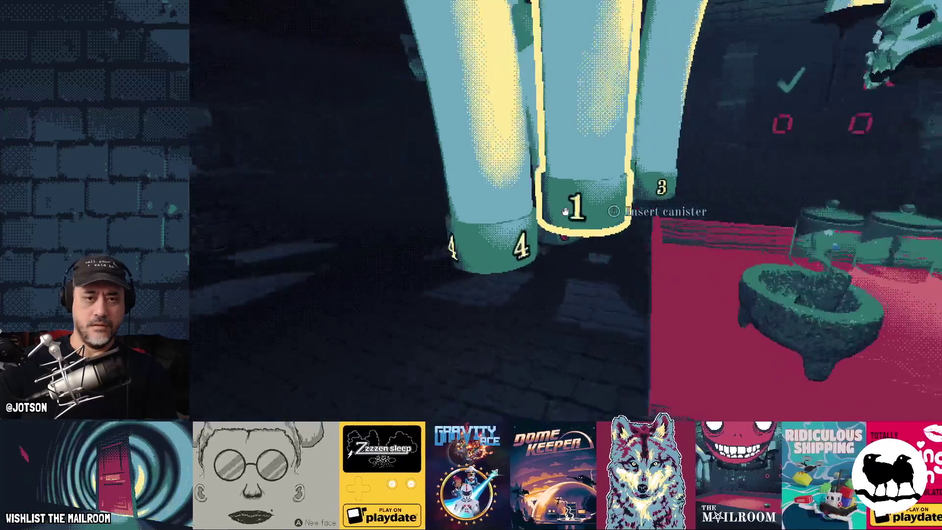
{"action": "mouse_move", "coordinate": [564, 206]}
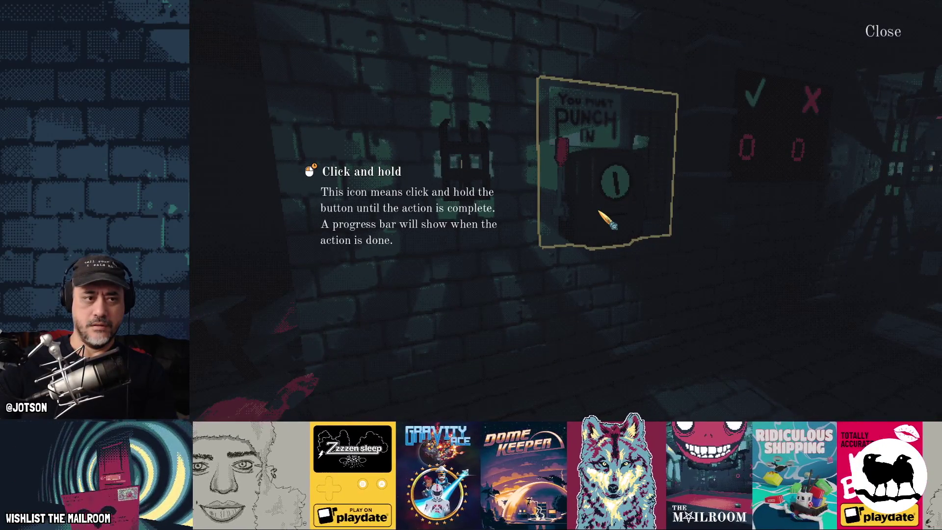
{"action": "key", "text": "Escape"}
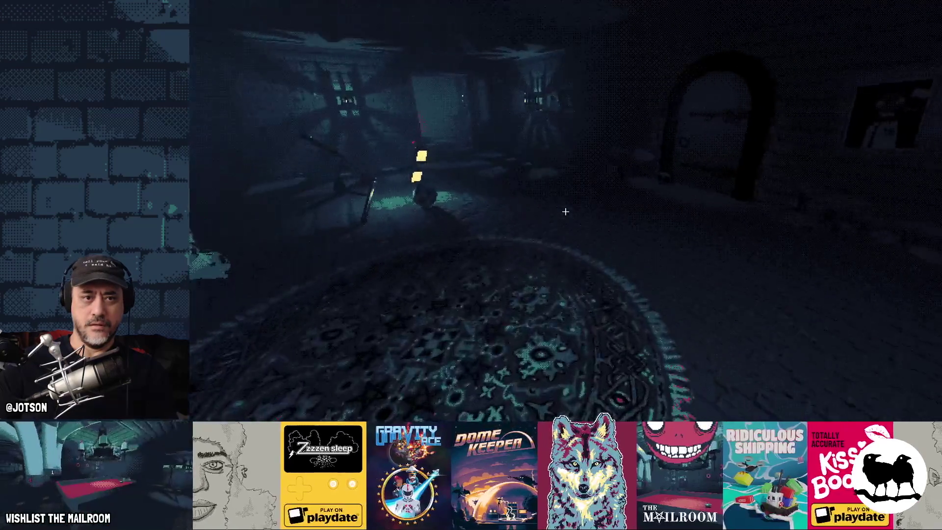
- Walk past the shelf into the Machine Room up to the mortar on the red table
{"action": "key", "text": "w"}
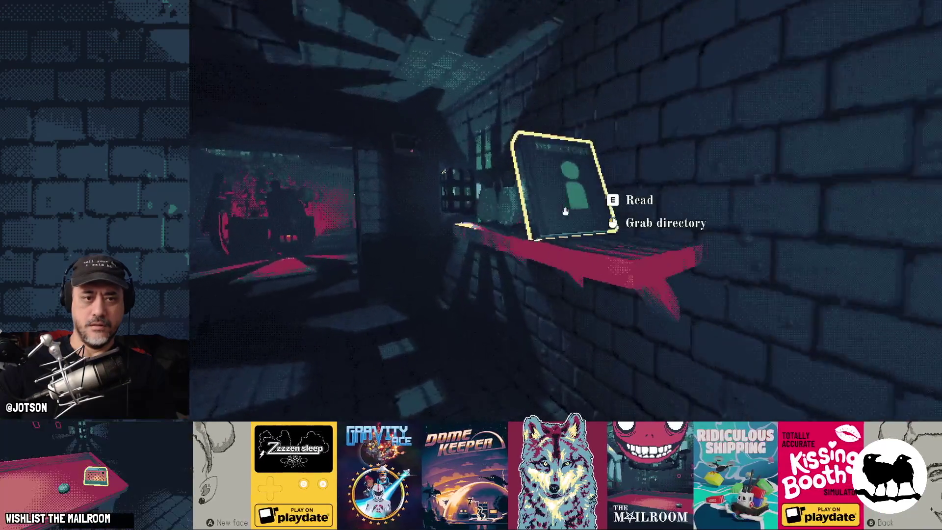
{"action": "key", "text": "a"}
{"action": "key", "text": "w"}
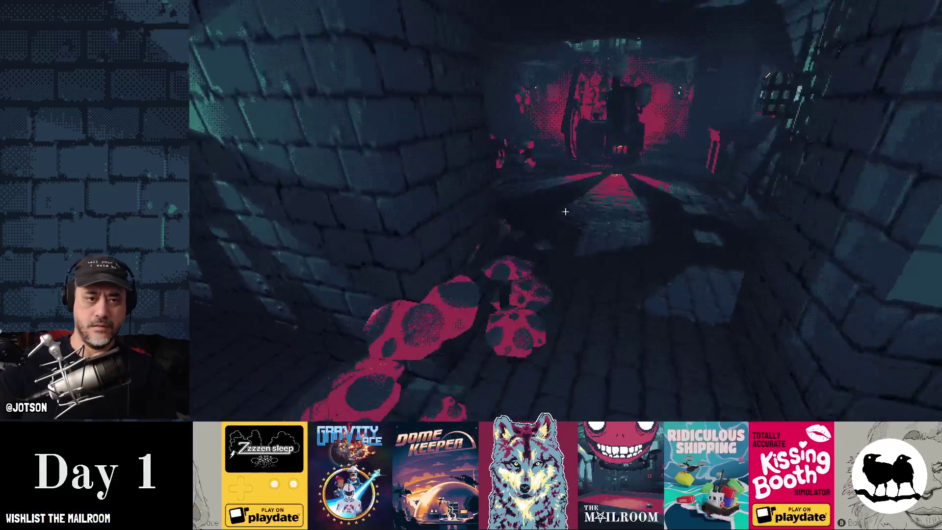
{"action": "key", "text": "w"}
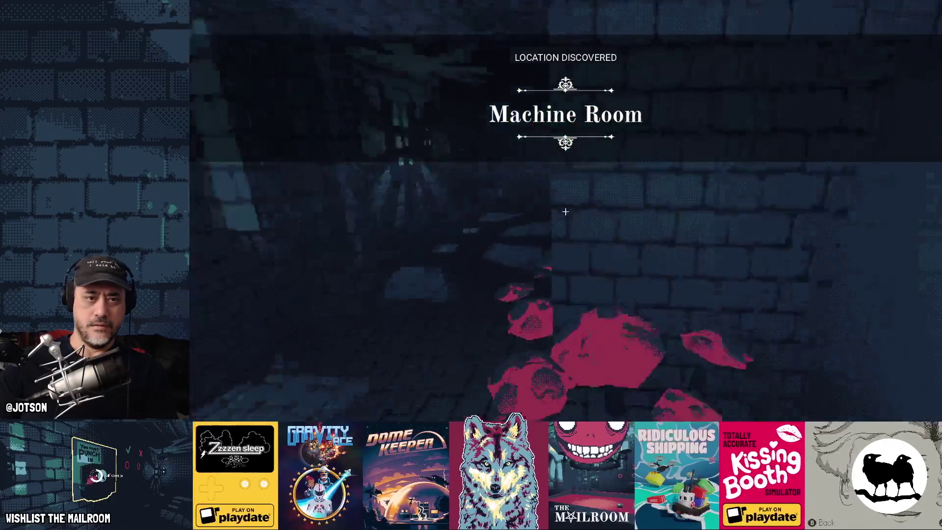
{"action": "key", "text": "w"}
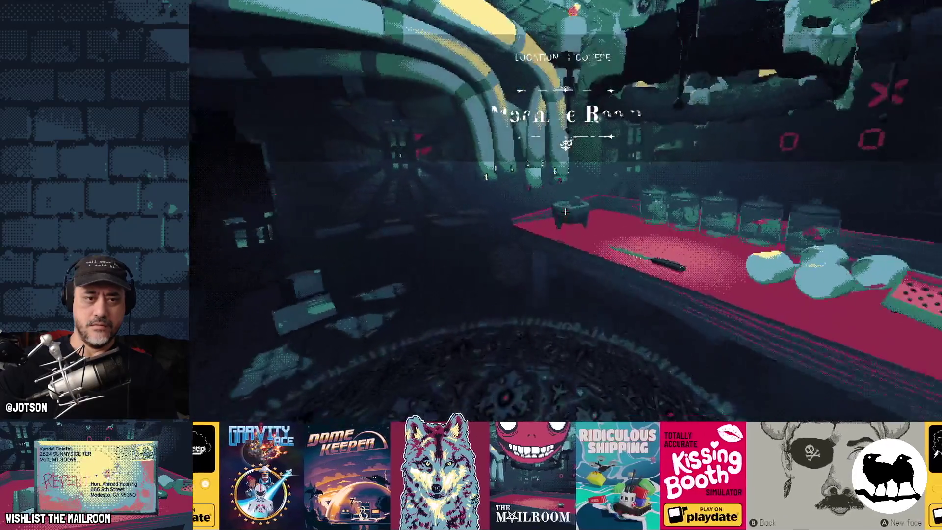
{"action": "key", "text": "w"}
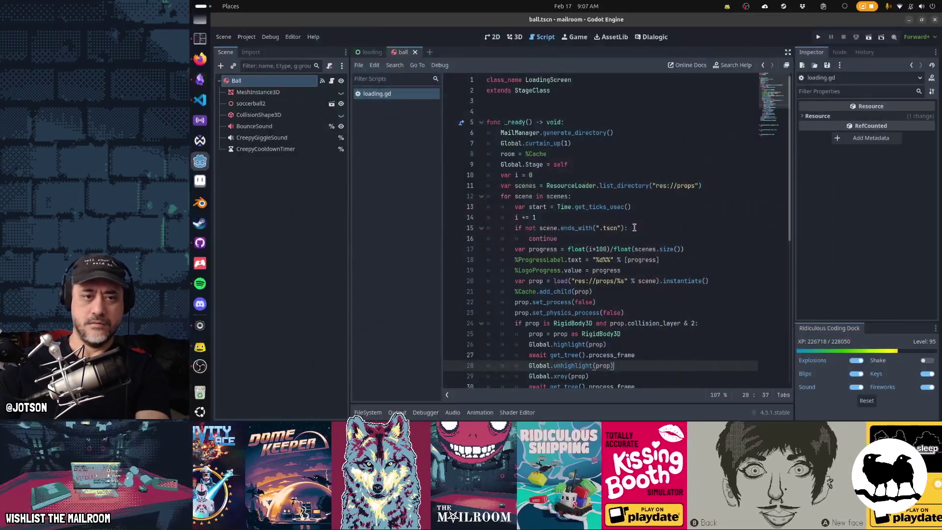
- Relaunch the game, start playing, and read then close the mortar's Grind tutorial
{"action": "key", "text": "F5"}
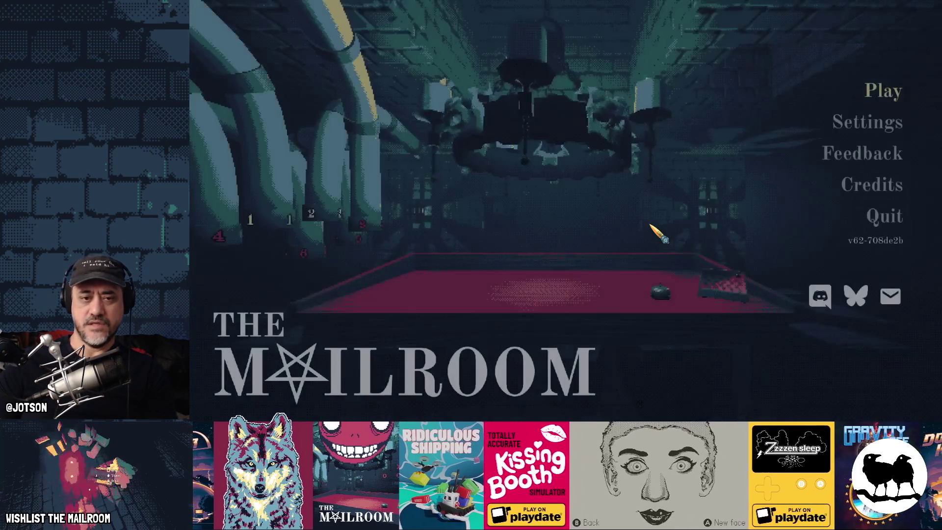
{"action": "key", "text": "Return"}
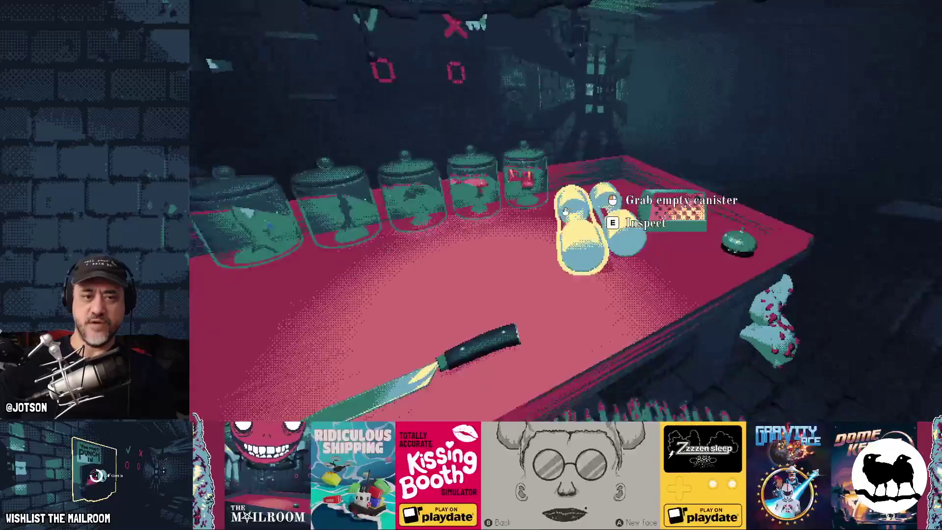
{"action": "key", "text": "e"}
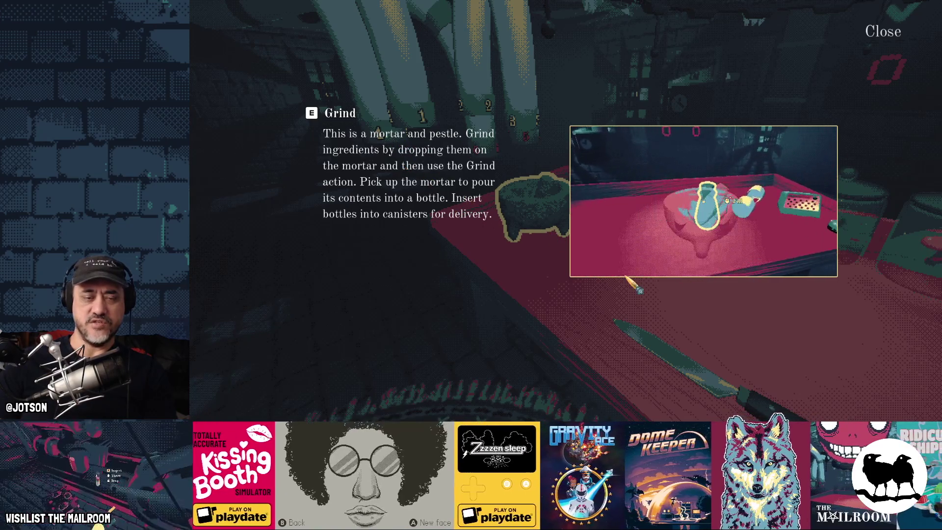
{"action": "left_click", "coordinate": [900, 54]}
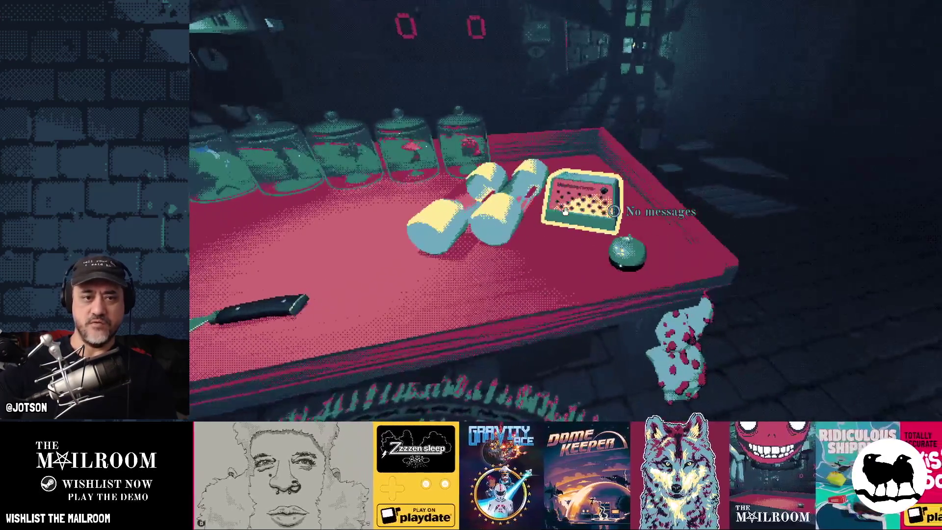
- Pick up the dumbbell, then drop, regrab and drop the soccer ball
{"action": "left_click", "coordinate": [566, 211]}
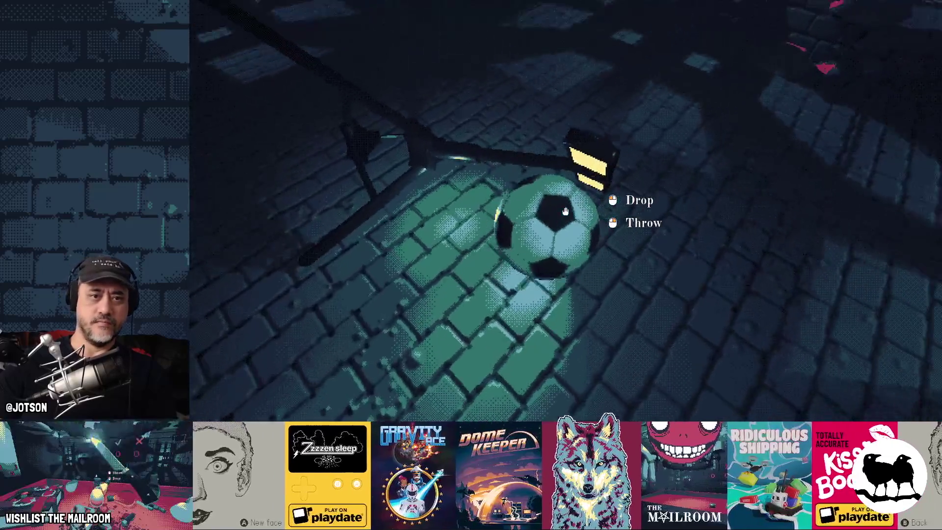
{"action": "left_click", "coordinate": [565, 211]}
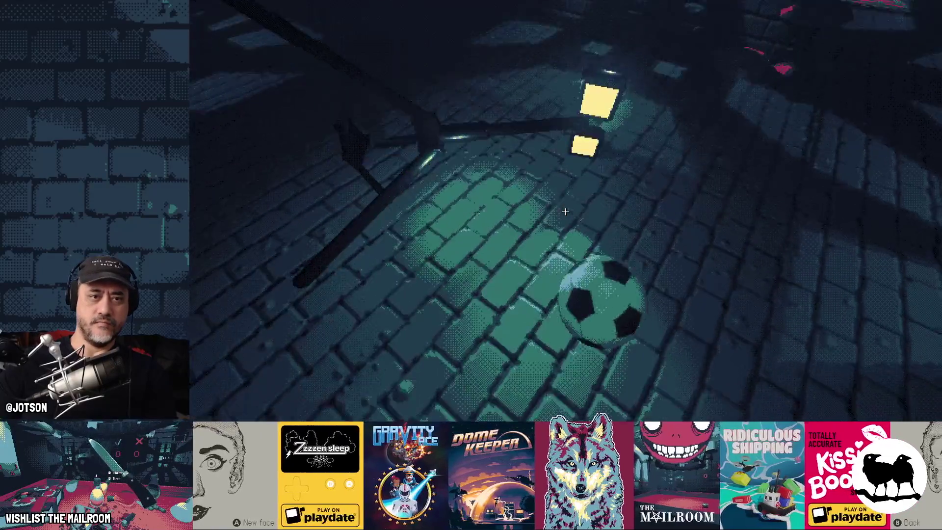
{"action": "left_click", "coordinate": [566, 211]}
{"action": "left_click", "coordinate": [566, 211]}
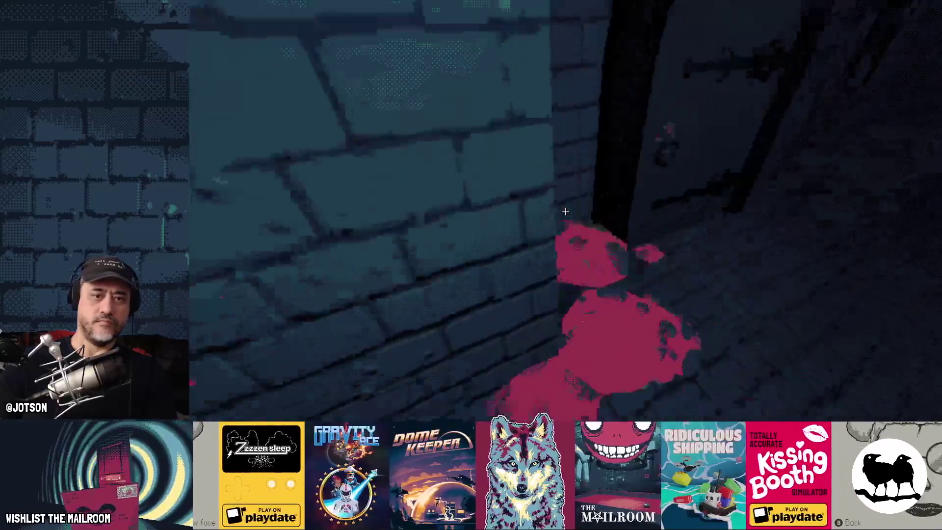
- Walk into the Security Office, light the fire on the green box, and quit the game
{"action": "key", "text": "w"}
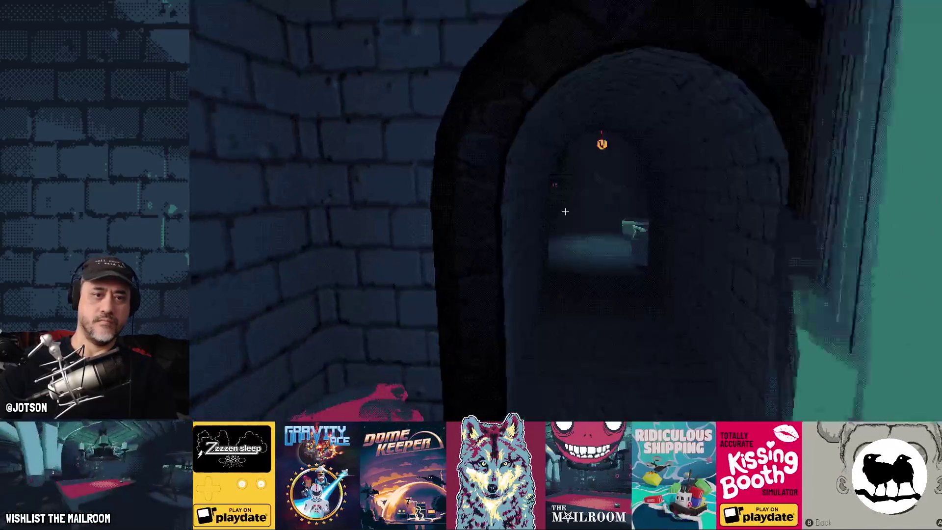
{"action": "key", "text": "w"}
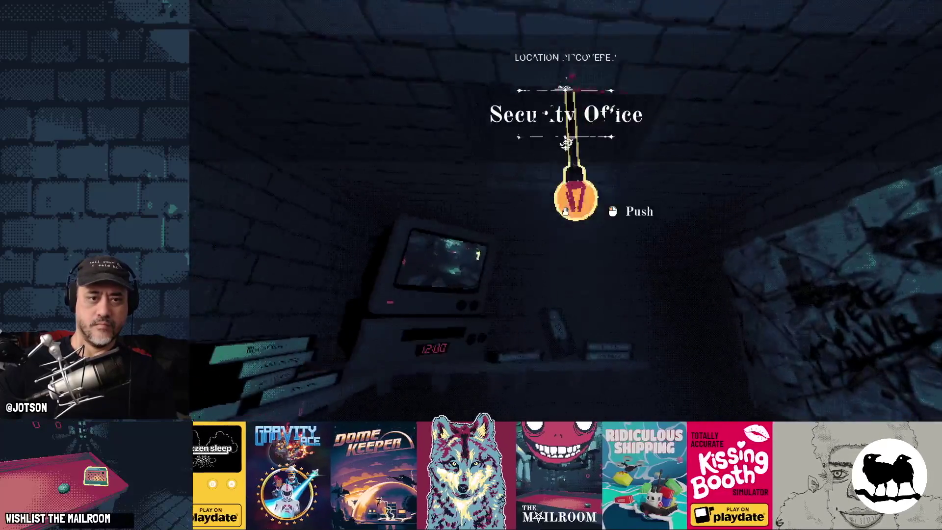
{"action": "key", "text": "w"}
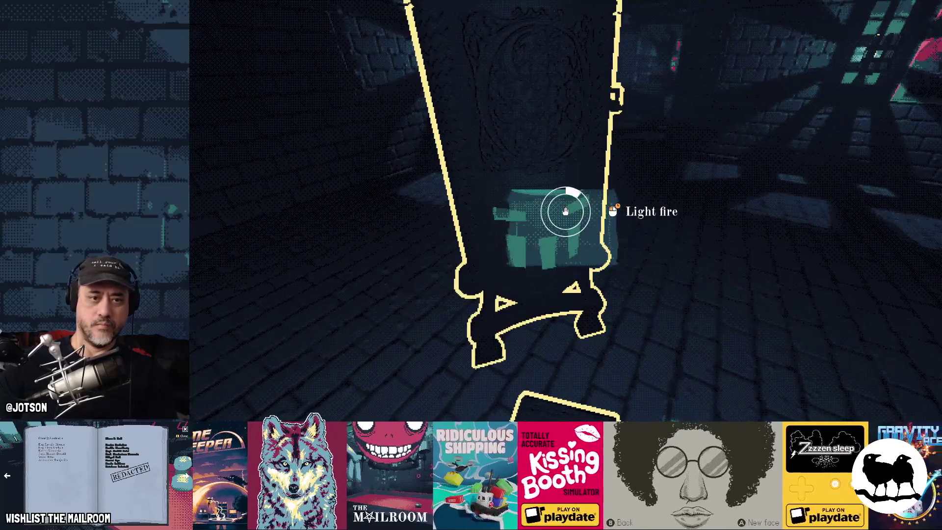
{"action": "left_click_drag", "start_coordinate": [565, 211], "coordinate": [565, 211]}
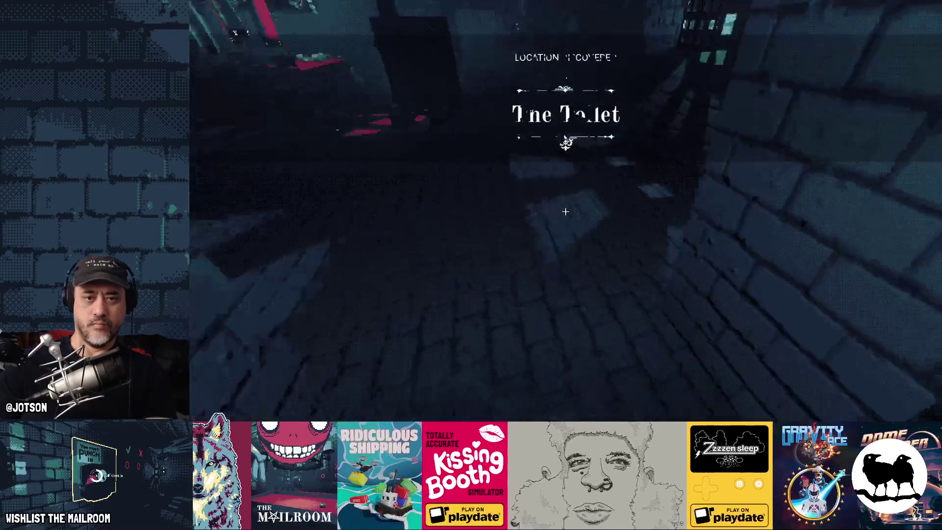
{"action": "key", "text": "F8"}
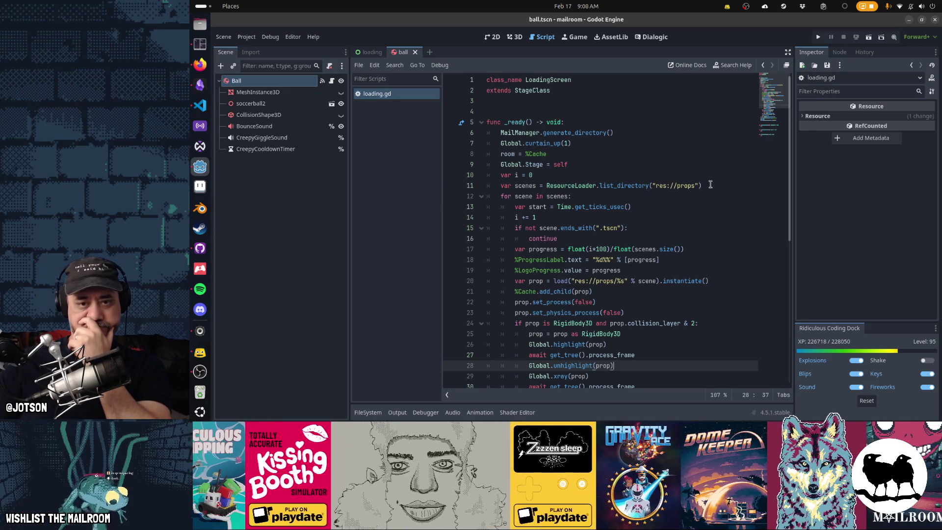
{"action": "left_click", "coordinate": [712, 177]}
{"action": "left_click", "coordinate": [759, 188]}
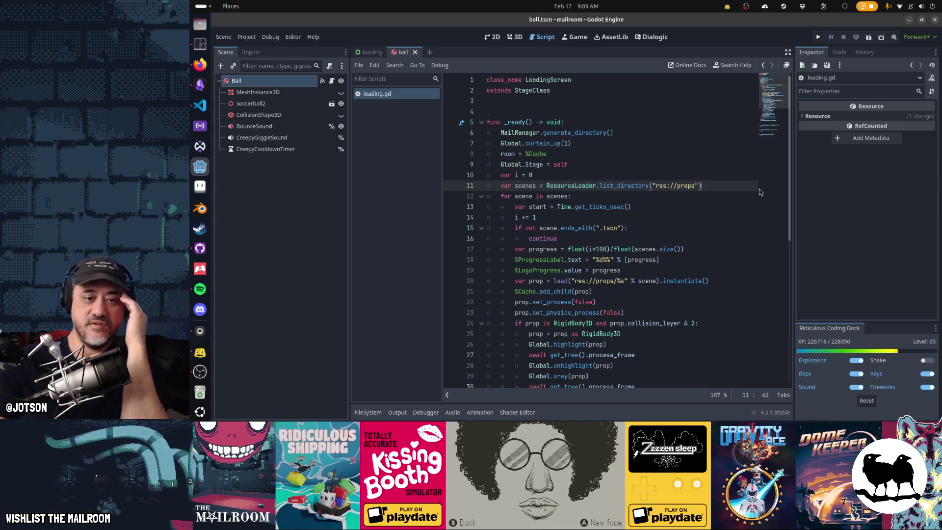
{"action": "scroll", "coordinate": [682, 259], "scroll_direction": "down", "scroll_amount": 3}
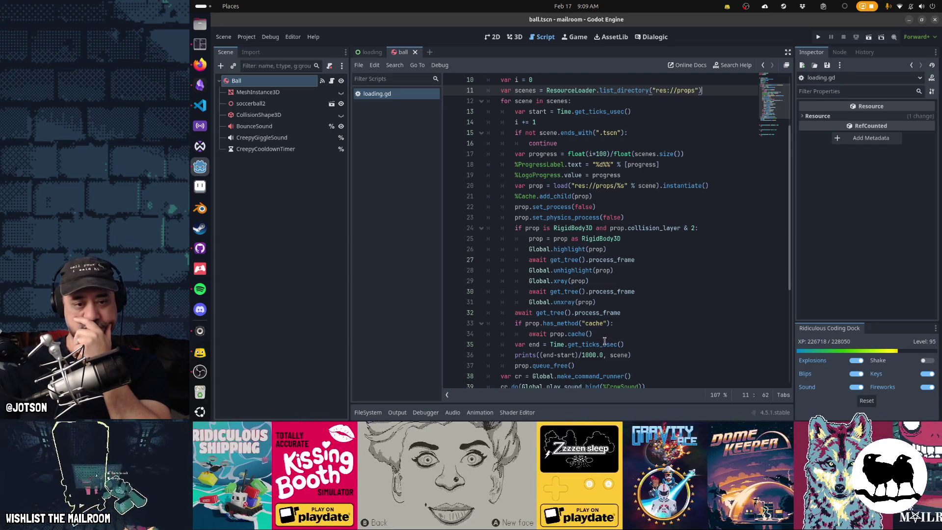
- Select get_tree().process_frame on line 32 and run the project to print per-prop load times
{"action": "left_click_drag", "start_coordinate": [535, 314], "coordinate": [623, 314]}
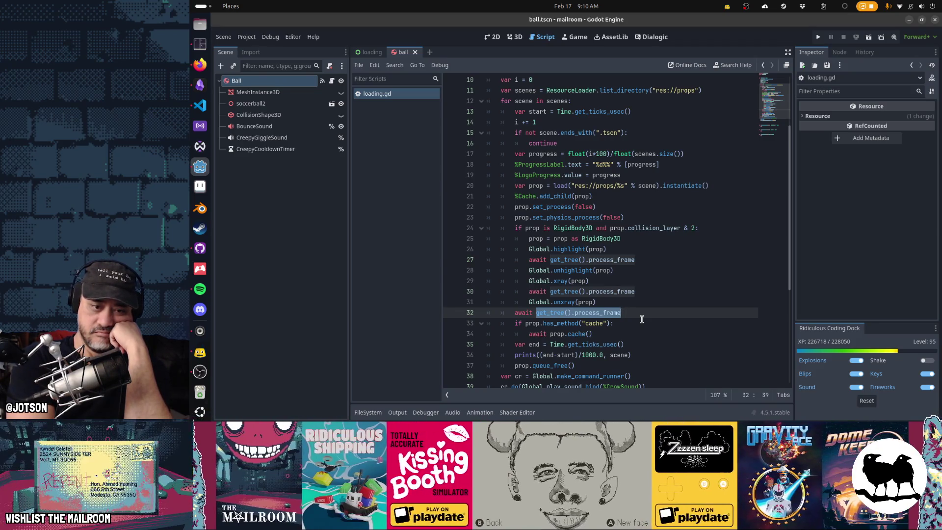
{"action": "key", "text": "F5"}
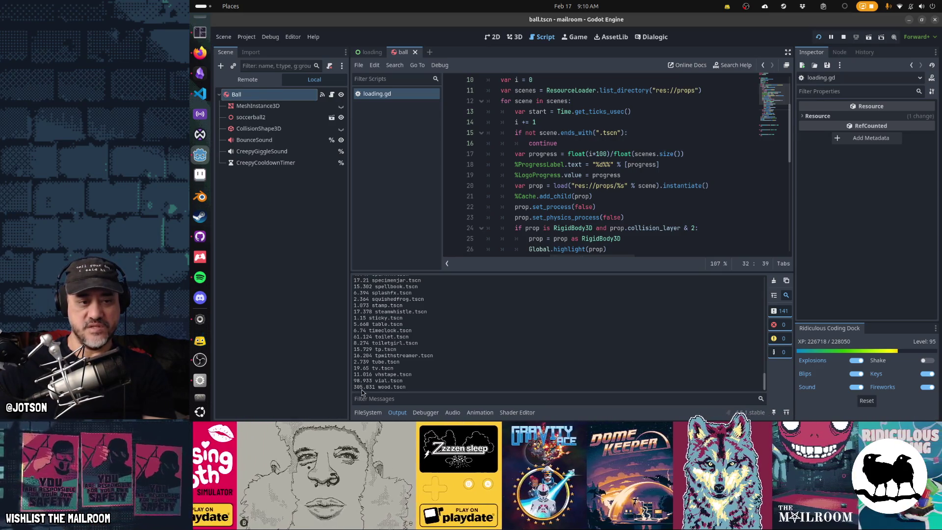
- Scroll up the Output log and pick out the samplecontainer timing entry
{"action": "scroll", "coordinate": [404, 381], "scroll_direction": "up", "scroll_amount": 2}
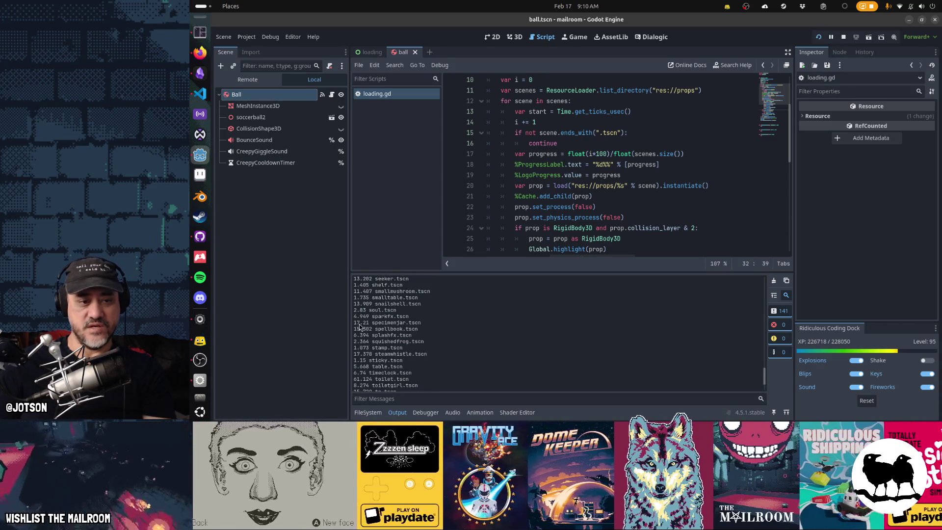
{"action": "scroll", "coordinate": [403, 359], "scroll_direction": "up", "scroll_amount": 3}
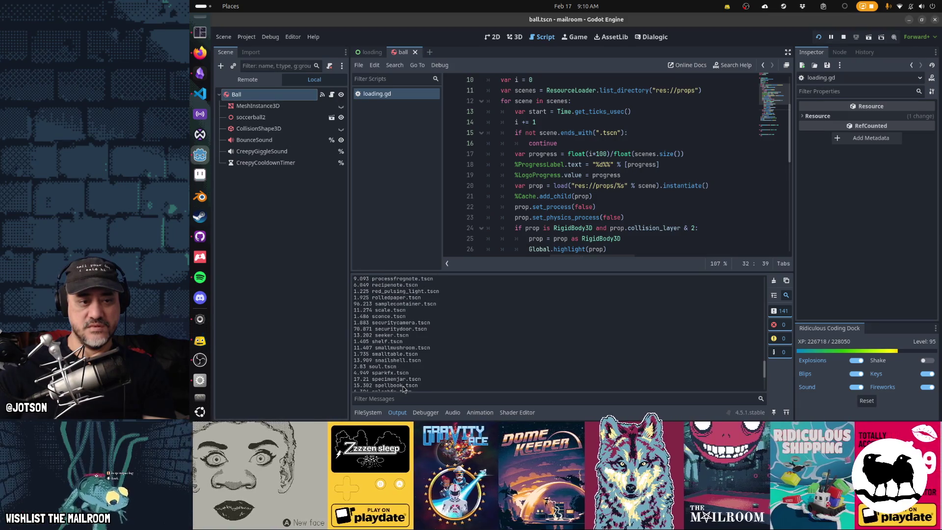
{"action": "double_click", "coordinate": [397, 304]}
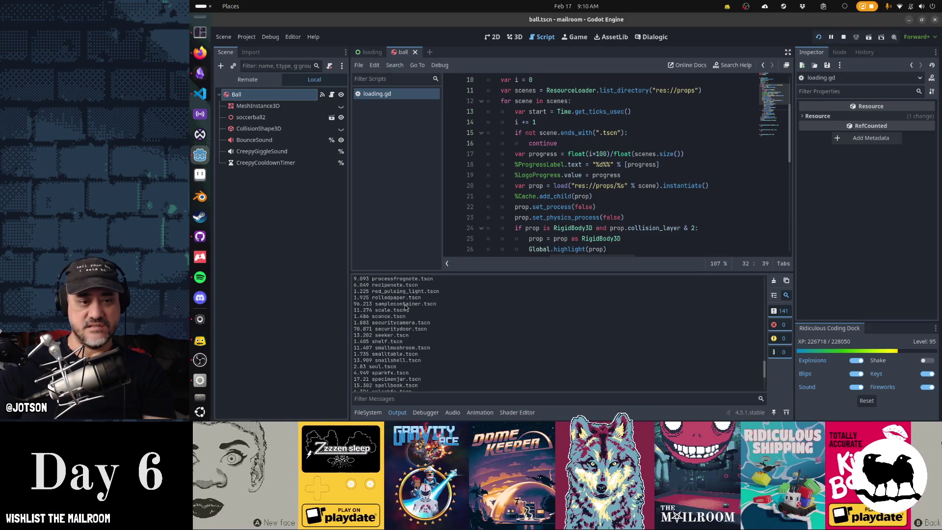
{"action": "scroll", "coordinate": [456, 355], "scroll_direction": "up", "scroll_amount": 3}
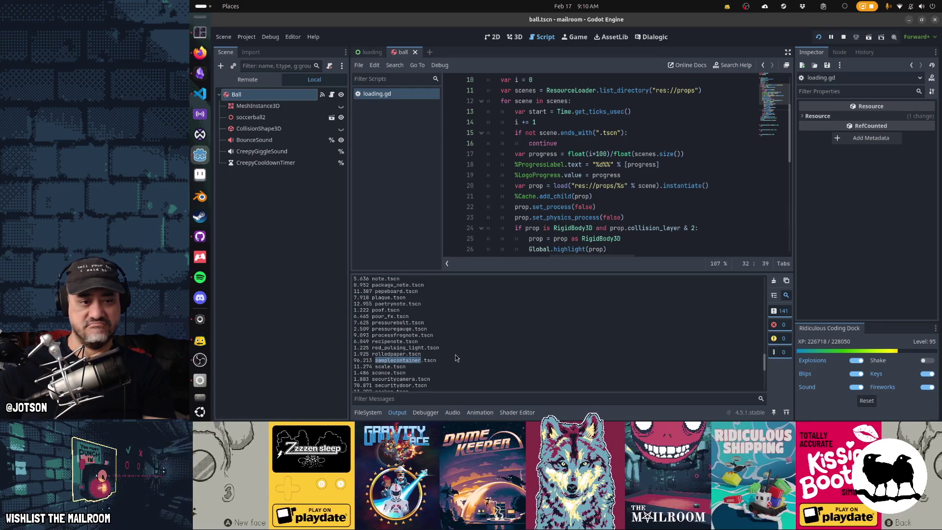
{"action": "scroll", "coordinate": [455, 355], "scroll_direction": "up", "scroll_amount": 5}
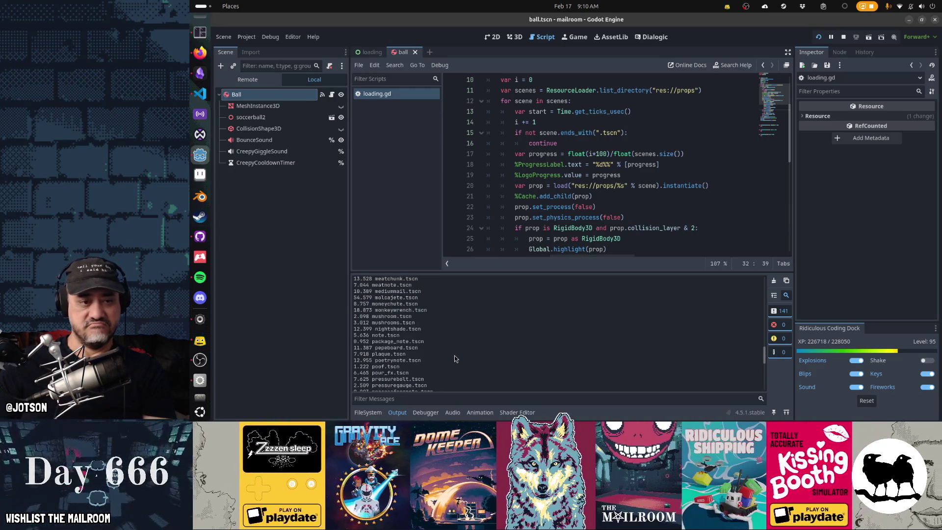
{"action": "scroll", "coordinate": [454, 355], "scroll_direction": "up", "scroll_amount": 10}
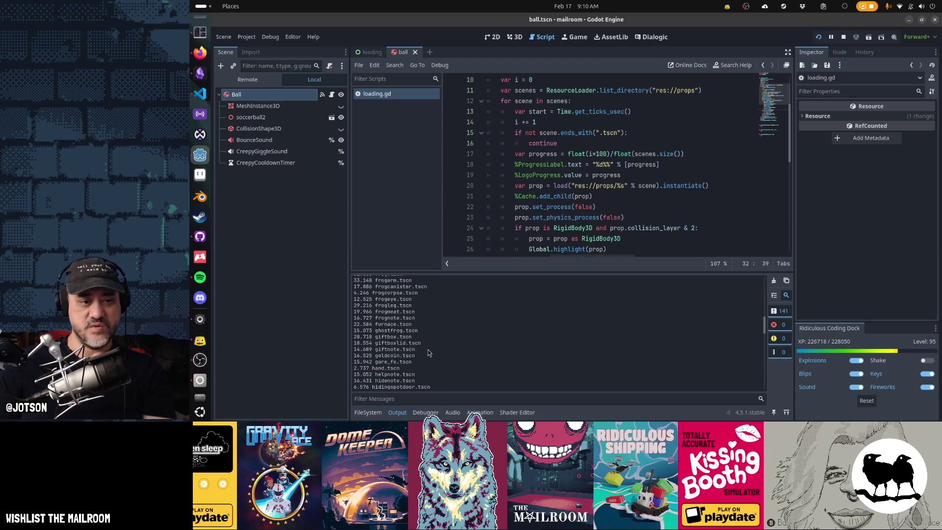
{"action": "scroll", "coordinate": [428, 349], "scroll_direction": "up", "scroll_amount": 10}
{"action": "scroll", "coordinate": [428, 352], "scroll_direction": "up", "scroll_amount": 10}
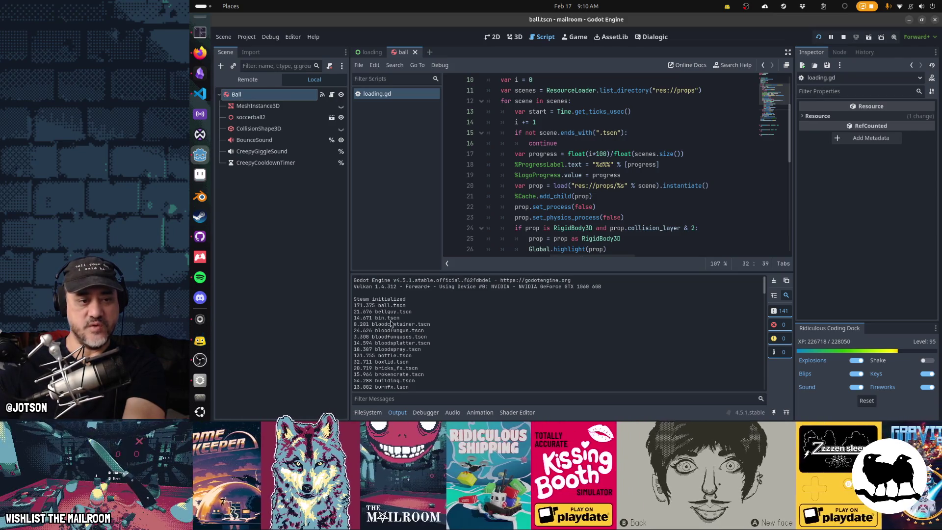
- Stop and rerun the game, quitting once loading finishes to get fresh prop timings
{"action": "key", "text": "F8"}
{"action": "key", "text": "F5"}
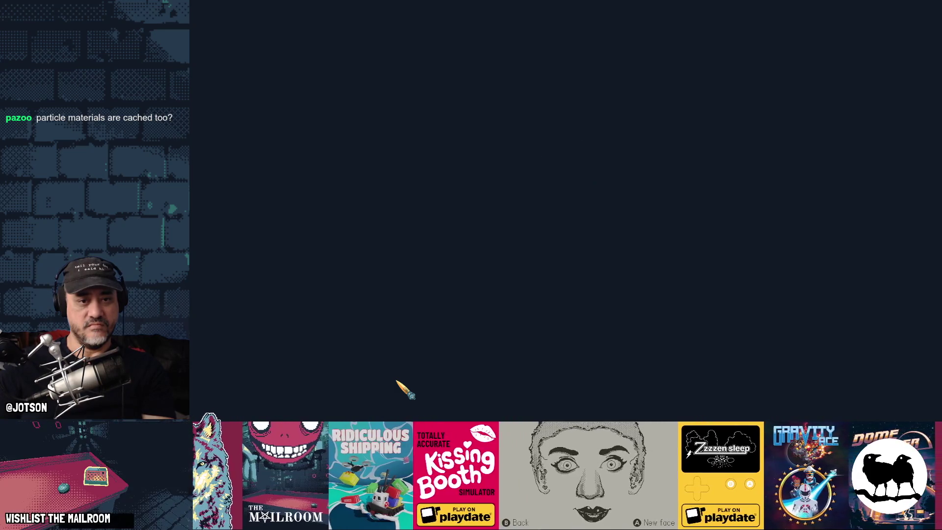
{"action": "scroll", "coordinate": [391, 375], "scroll_direction": "up", "scroll_amount": 15}
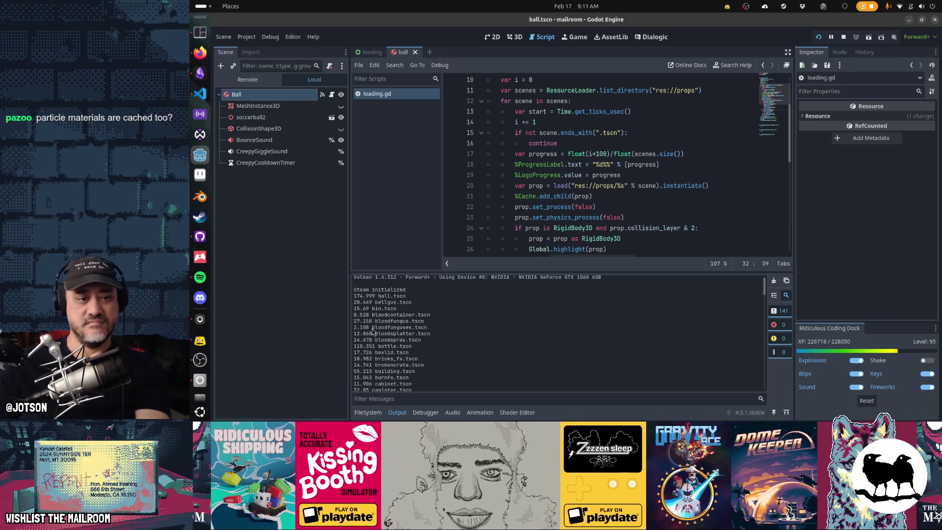
{"action": "key", "text": "F5"}
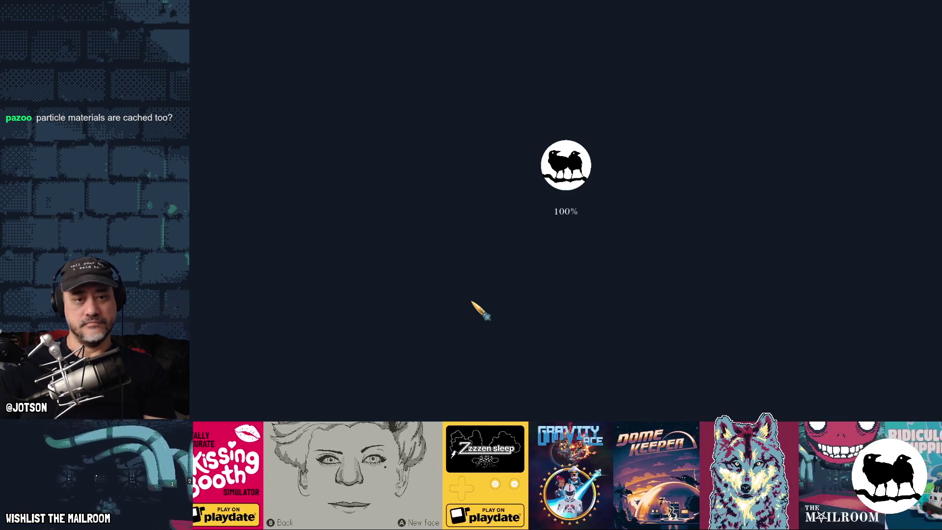
{"action": "key", "text": "F8"}
- Select the ball.tscn to bloodfungus.tscn timing lines, then go to line 20 of loading.gd
{"action": "scroll", "coordinate": [396, 338], "scroll_direction": "up", "scroll_amount": 20}
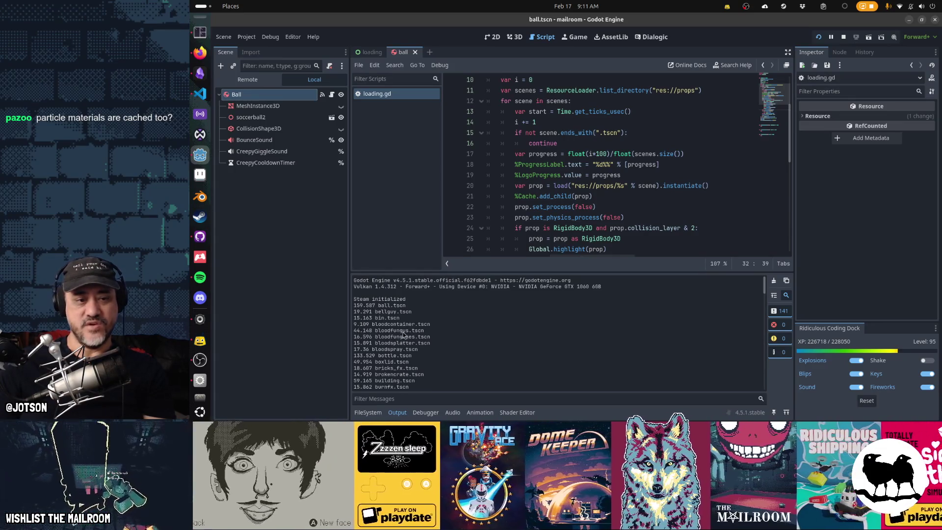
{"action": "mouse_move", "coordinate": [424, 333]}
{"action": "left_mouse_down"}
{"action": "mouse_move", "coordinate": [372, 327]}
{"action": "mouse_move", "coordinate": [350, 305]}
{"action": "left_mouse_up"}
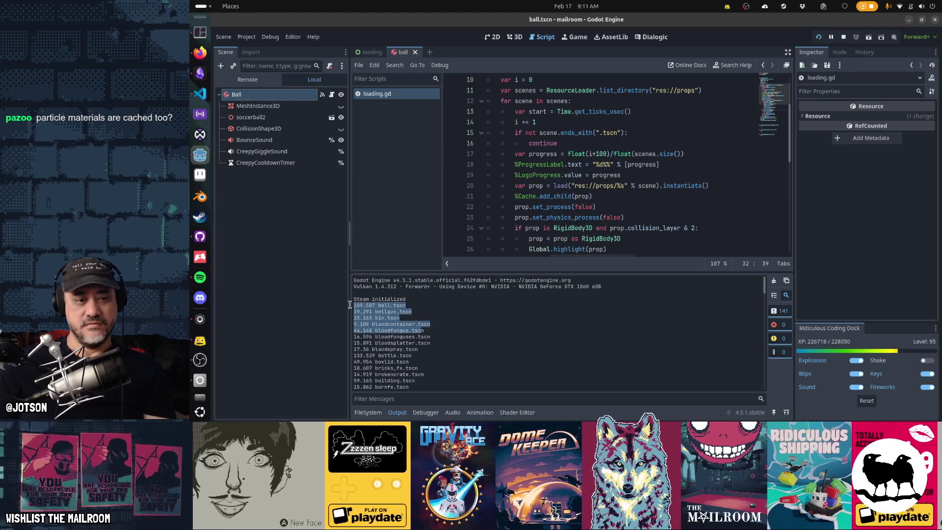
{"action": "left_click", "coordinate": [448, 317]}
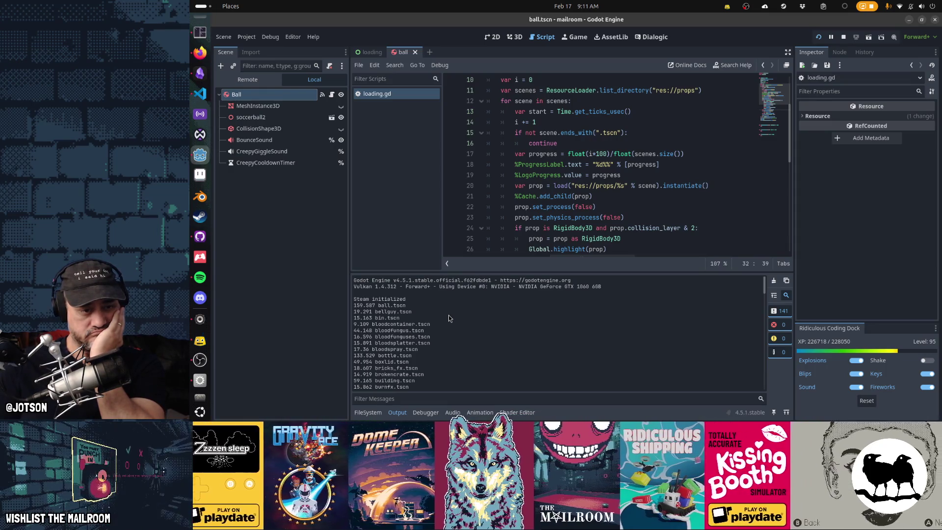
{"action": "left_click", "coordinate": [544, 185]}
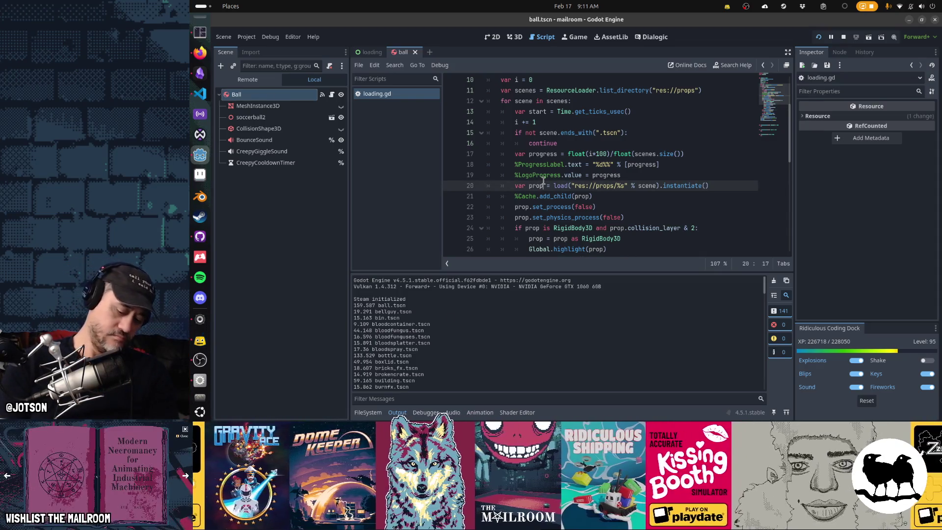
- Quick-open bloodfungus.tscn and view it in the 3D editor
{"action": "key", "text": "ctrl+shift+o"}
{"action": "type", "text": "bloodfungus"}
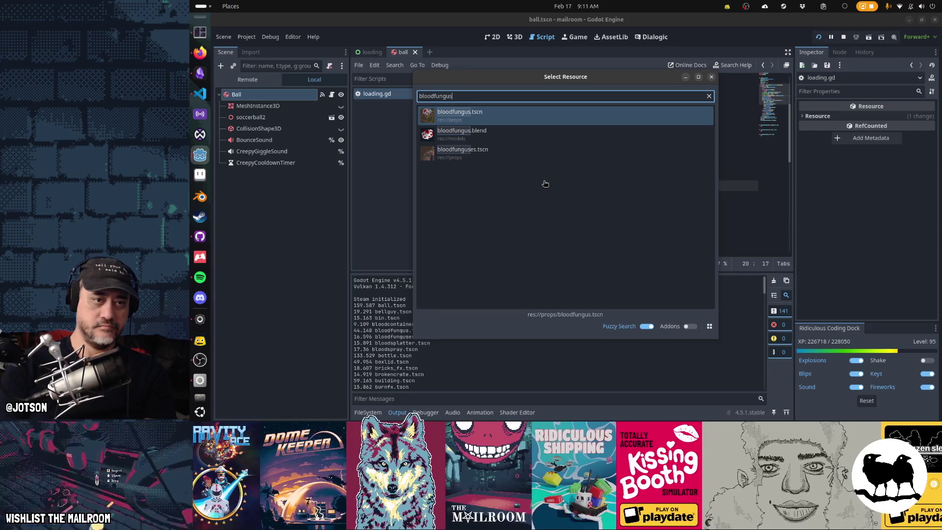
{"action": "key", "text": "Return"}
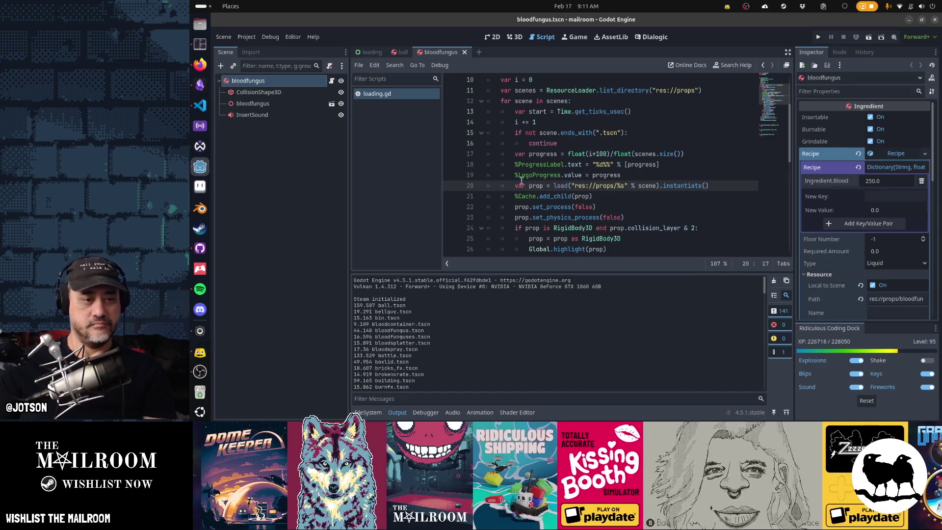
{"action": "key", "text": "ctrl+F2"}
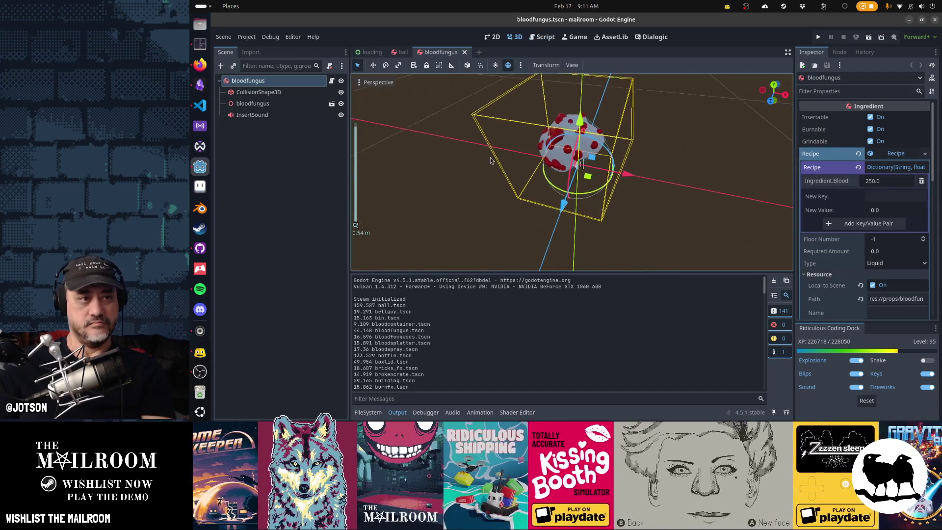
- Expand the bloodfungus model, select the blisters mesh, and orbit and zoom around it
{"action": "left_click", "coordinate": [275, 92]}
{"action": "left_click", "coordinate": [290, 114]}
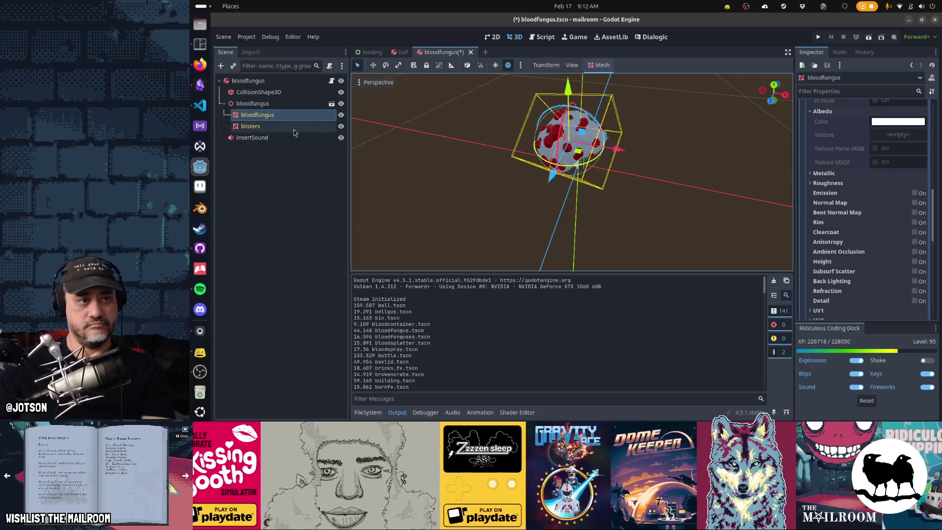
{"action": "left_click", "coordinate": [293, 127]}
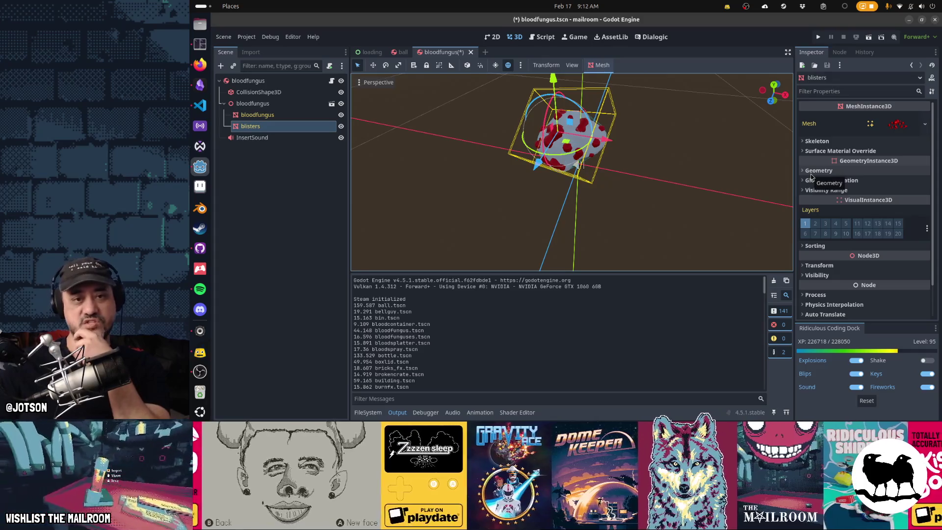
{"action": "mouse_move", "coordinate": [697, 187]}
{"action": "left_mouse_down"}
{"action": "mouse_move", "coordinate": [631, 164]}
{"action": "mouse_move", "coordinate": [694, 154]}
{"action": "mouse_move", "coordinate": [556, 196]}
{"action": "mouse_move", "coordinate": [664, 170]}
{"action": "mouse_move", "coordinate": [523, 186]}
{"action": "mouse_move", "coordinate": [562, 150]}
{"action": "mouse_move", "coordinate": [540, 145]}
{"action": "left_mouse_up"}
{"action": "scroll", "coordinate": [516, 172], "scroll_direction": "up", "scroll_amount": 3}
{"action": "scroll", "coordinate": [517, 173], "scroll_direction": "up", "scroll_amount": 2}
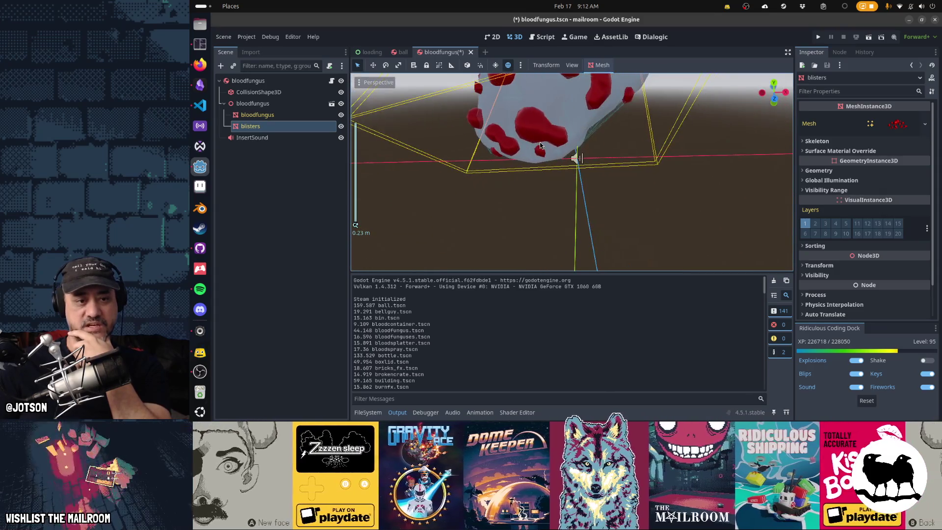
{"action": "scroll", "coordinate": [540, 146], "scroll_direction": "up", "scroll_amount": 1}
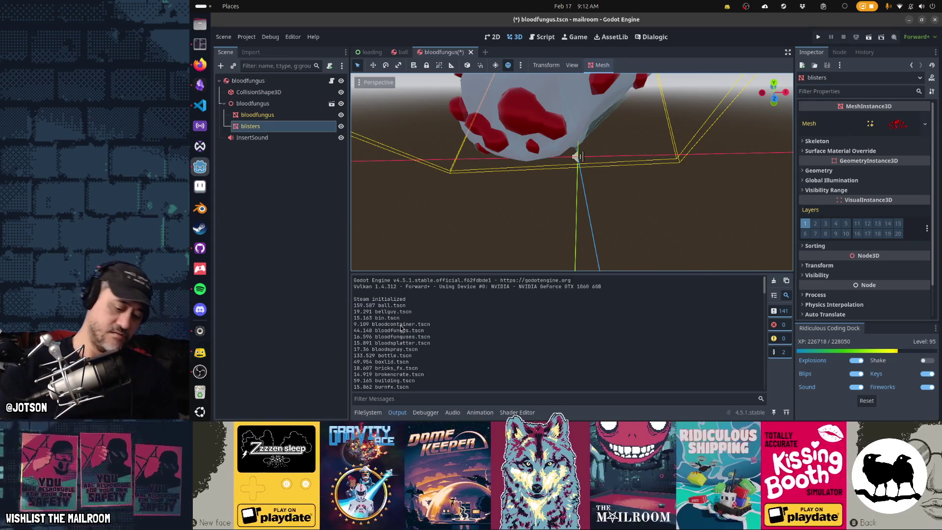
{"action": "key", "text": "alt+shift+o"}
- Open bloodcontainer.tscn and orbit to a front-on view of the container
{"action": "type", "text": "bloodcontainer"}
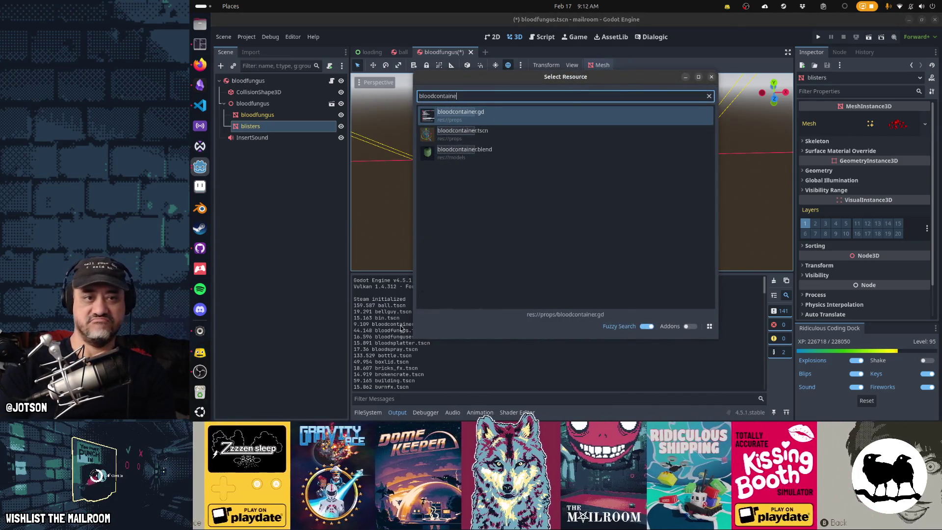
{"action": "key", "text": "Down"}
{"action": "key", "text": "Return"}
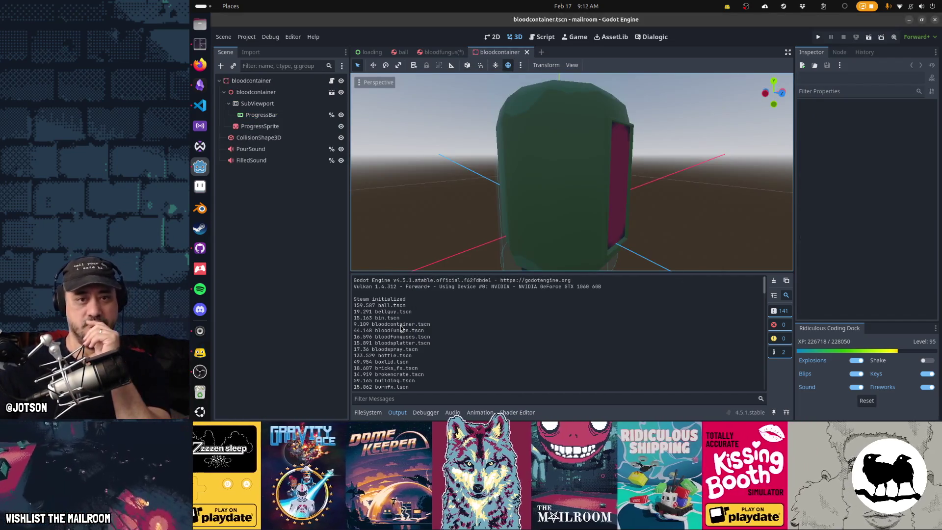
{"action": "left_click_drag", "start_coordinate": [650, 196], "coordinate": [587, 200]}
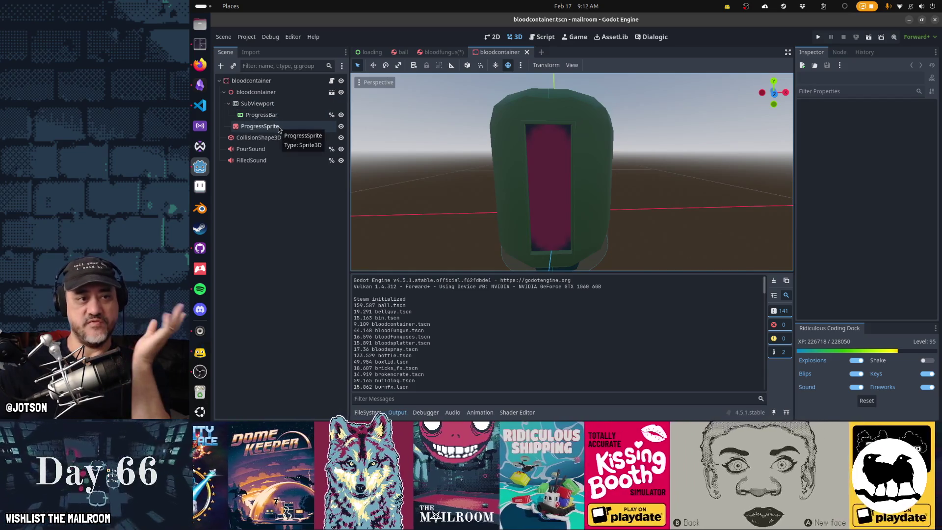
- Enable Editable Children on the bloodcontainer node and select its inner bloodcontainer mesh
{"action": "right_click", "coordinate": [274, 91]}
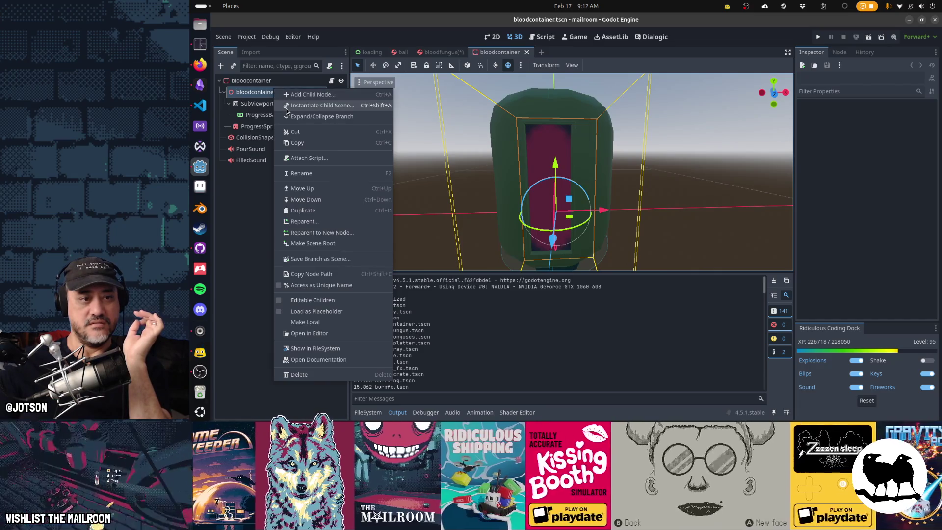
{"action": "left_click", "coordinate": [312, 300]}
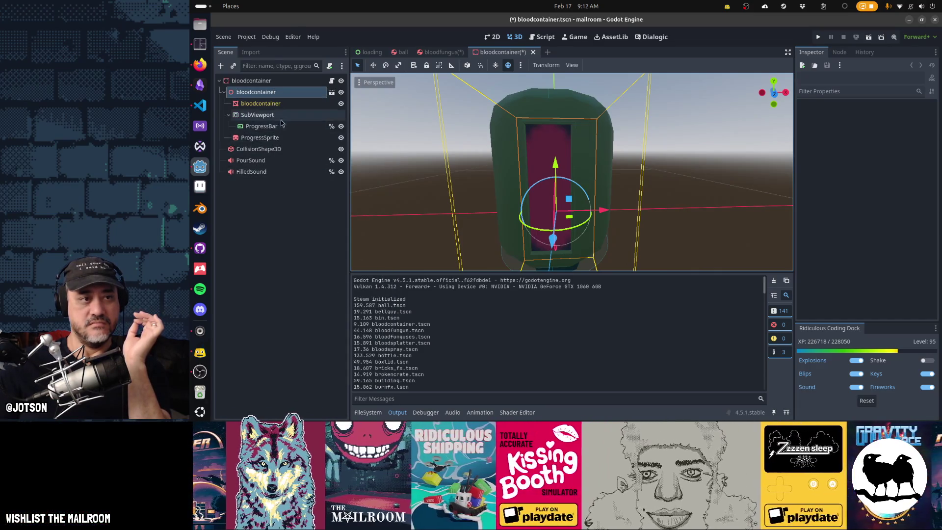
{"action": "left_click", "coordinate": [265, 103]}
{"action": "scroll", "coordinate": [602, 162], "scroll_direction": "down", "scroll_amount": 2}
{"action": "scroll", "coordinate": [602, 163], "scroll_direction": "down", "scroll_amount": 2}
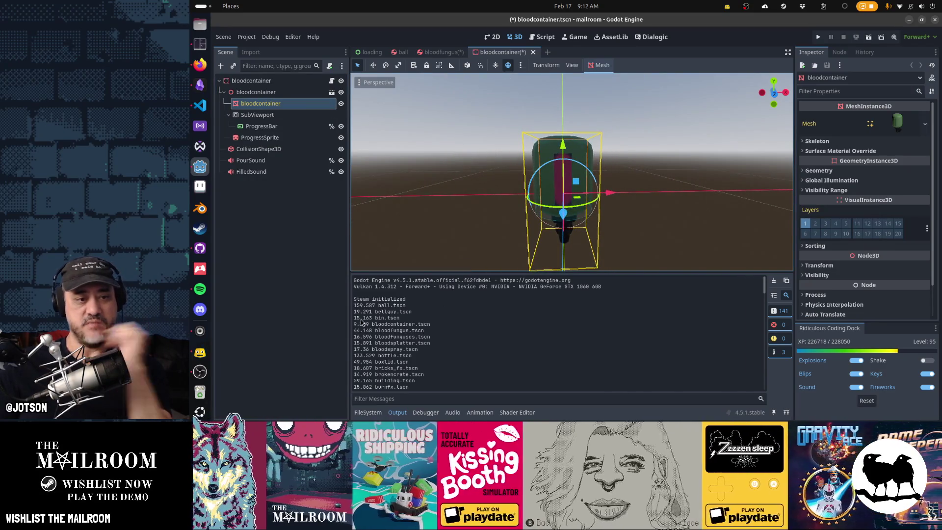
{"action": "key", "text": "shift+alt+o"}
- Open bin.tscn and enable Editable Children on the bin node to expose the bin2 mesh
{"action": "type", "text": "bin"}
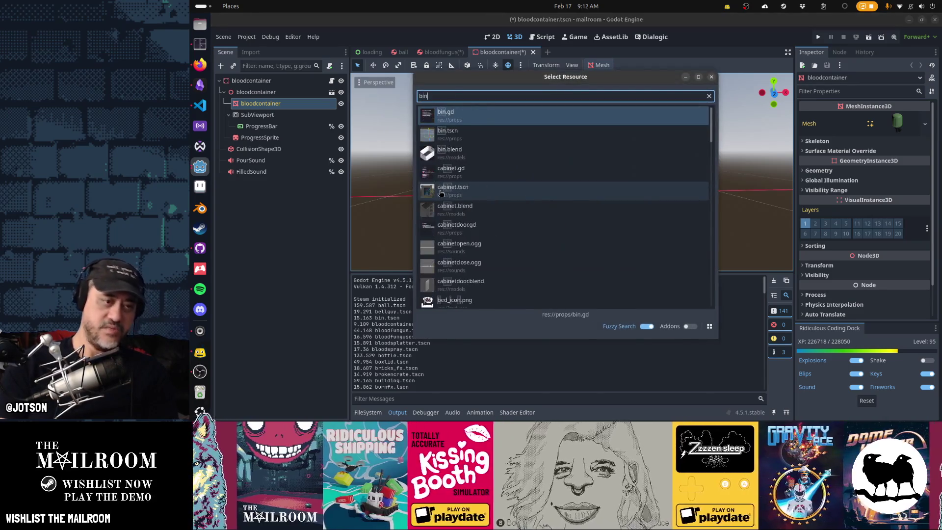
{"action": "key", "text": "Down"}
{"action": "key", "text": "Return"}
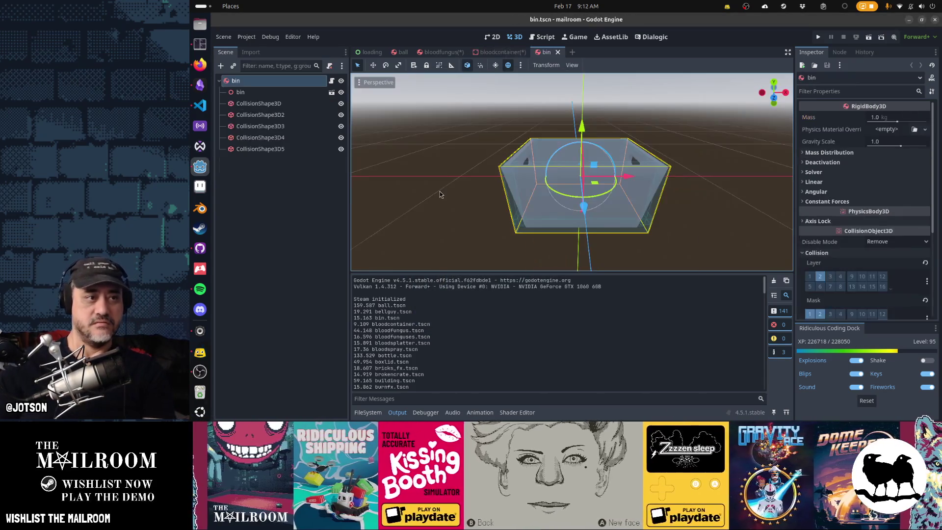
{"action": "right_click", "coordinate": [262, 94]}
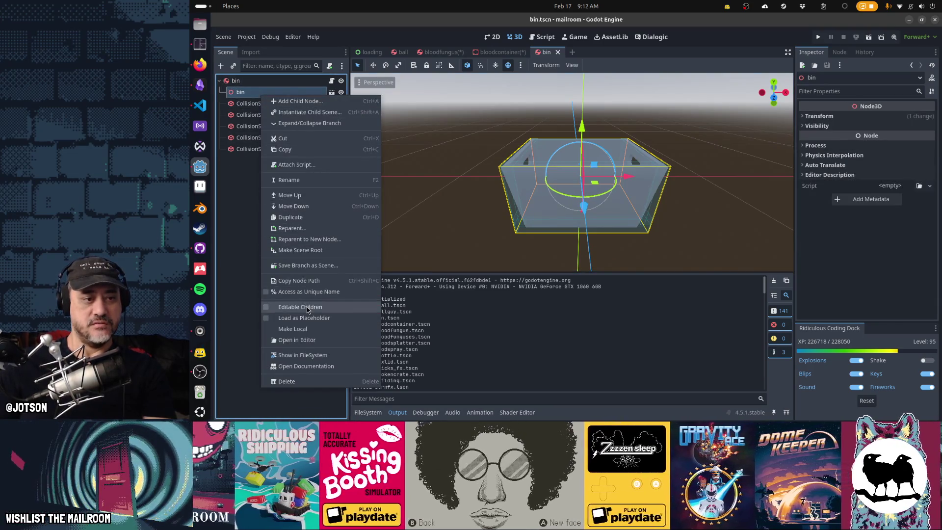
{"action": "left_click", "coordinate": [300, 307]}
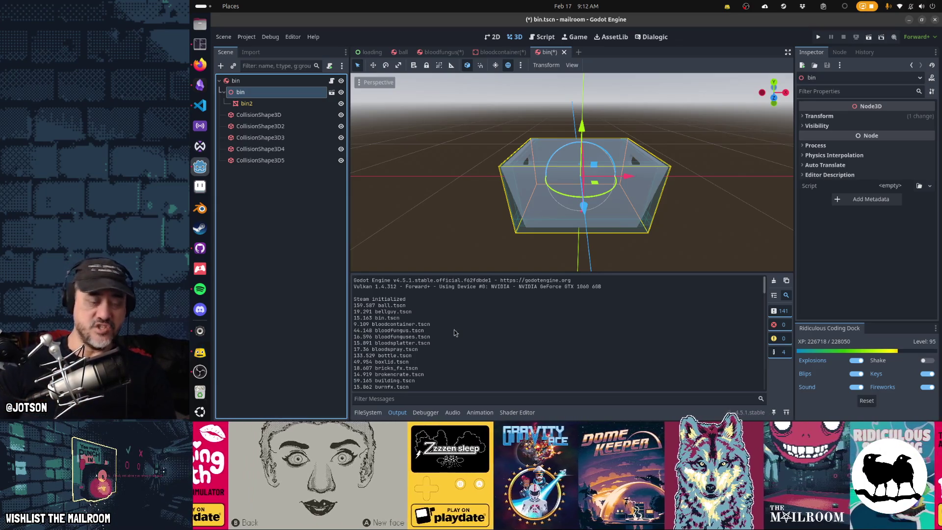
{"action": "key", "text": "ctrl+shift+o"}
- Open ball.tscn and delete its MeshInstance3D placeholder sphere node
{"action": "type", "text": "balltscn"}
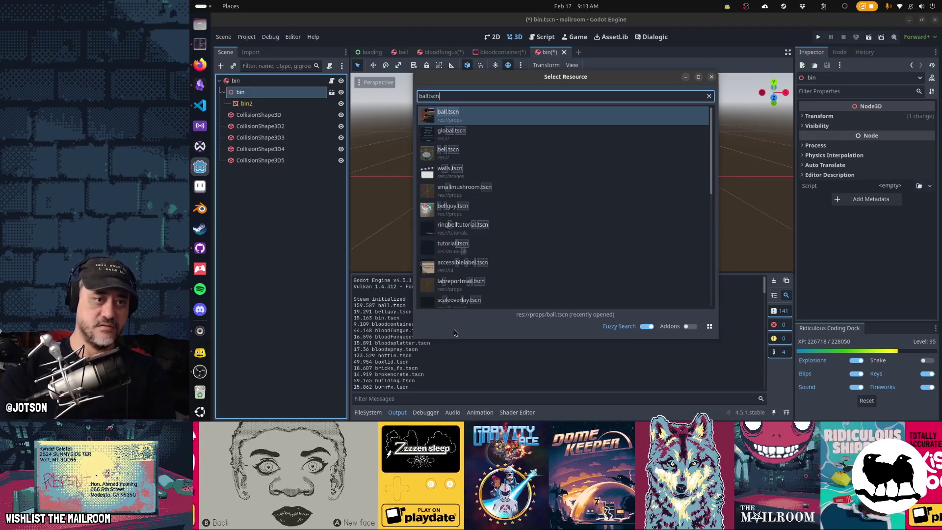
{"action": "key", "text": "Return"}
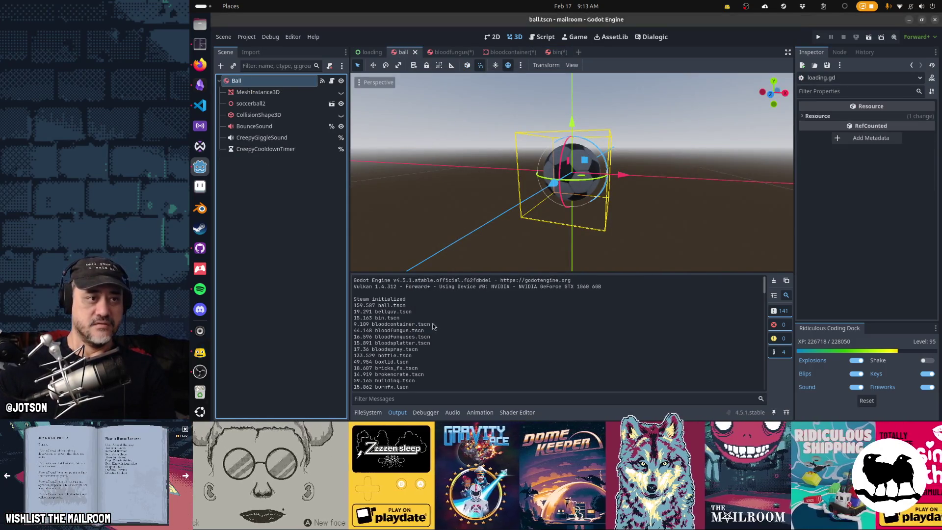
{"action": "left_click", "coordinate": [324, 95]}
{"action": "left_click", "coordinate": [341, 93]}
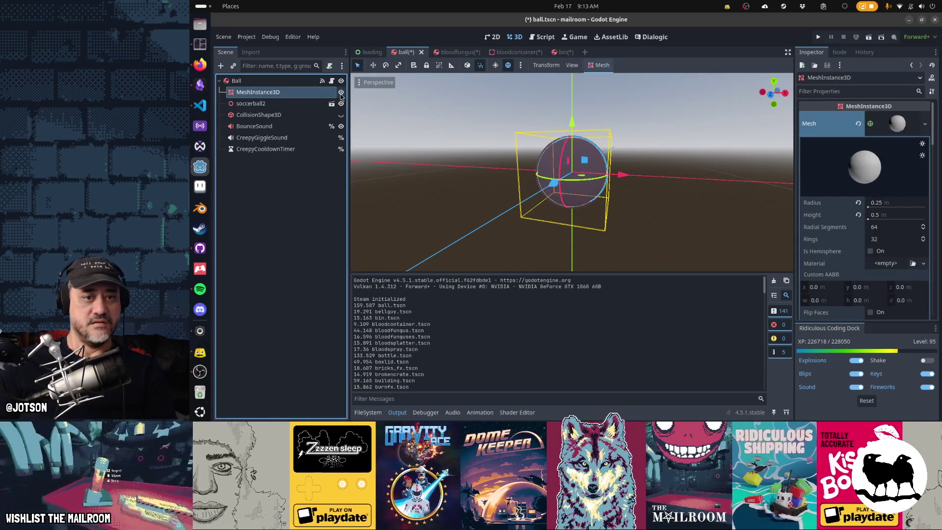
{"action": "left_click", "coordinate": [341, 93]}
{"action": "left_click", "coordinate": [342, 92]}
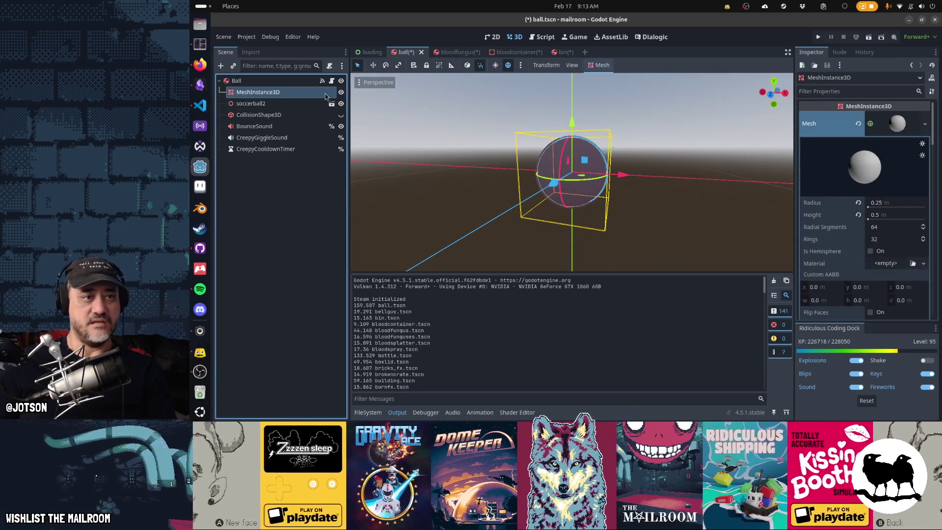
{"action": "key", "text": "Delete"}
{"action": "key", "text": "Return"}
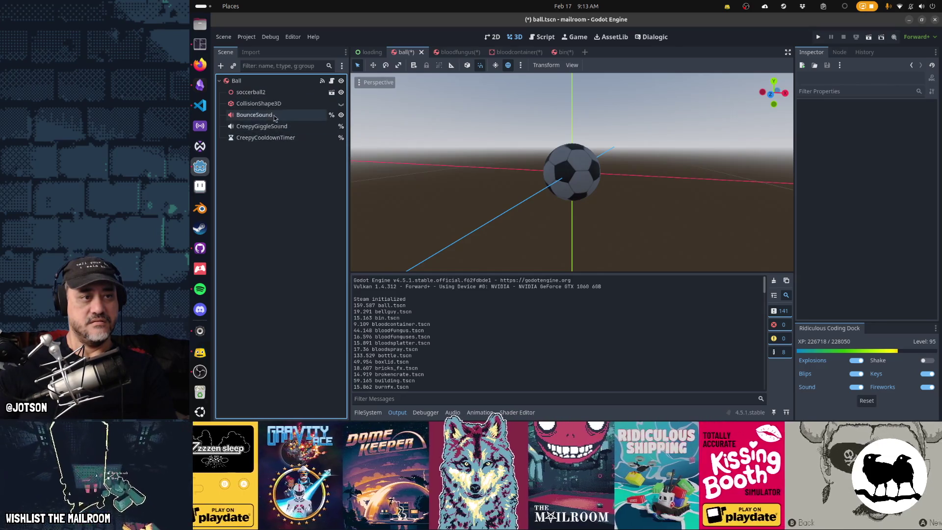
- Enable Editable Children on soccerball2 and select the inner soccerball mesh
{"action": "right_click", "coordinate": [268, 95]}
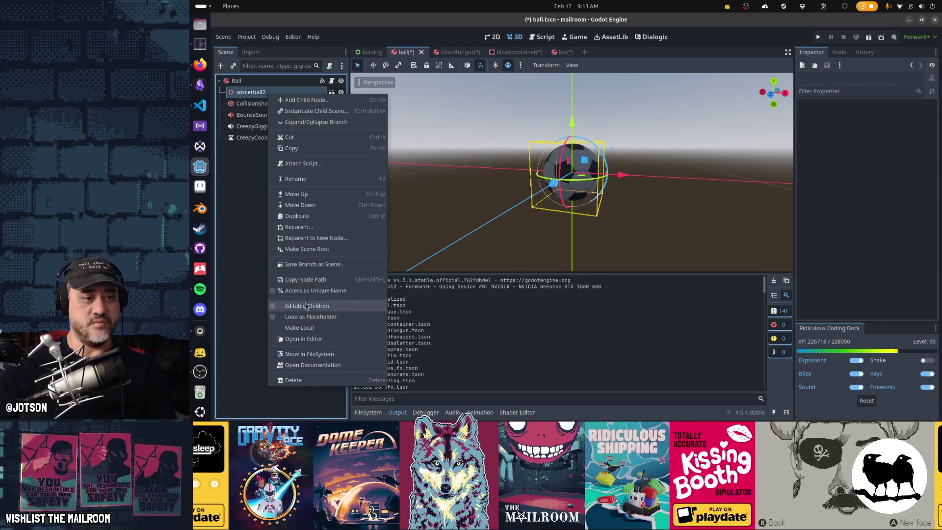
{"action": "left_click", "coordinate": [306, 306]}
{"action": "left_click", "coordinate": [255, 103]}
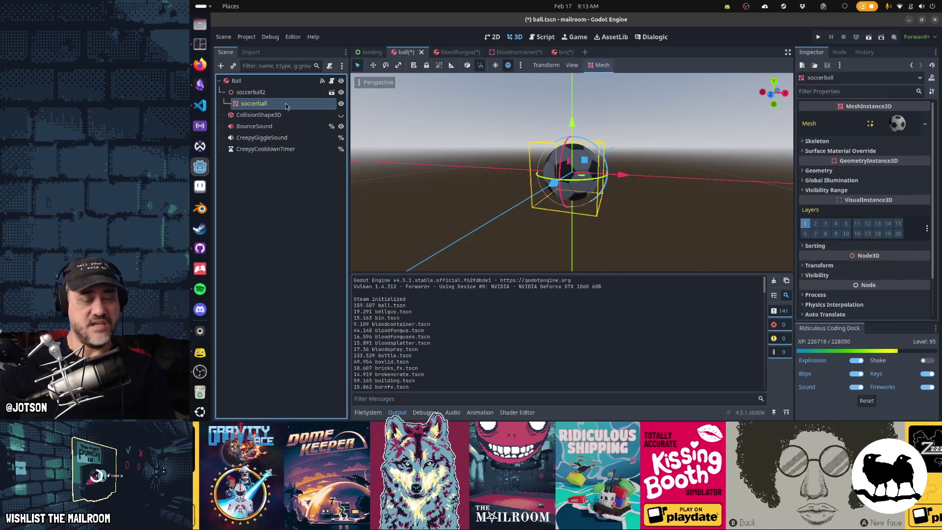
- Expand the soccerball's Mesh, Surface 0, material and Normal Map in the Inspector
{"action": "left_click", "coordinate": [883, 152]}
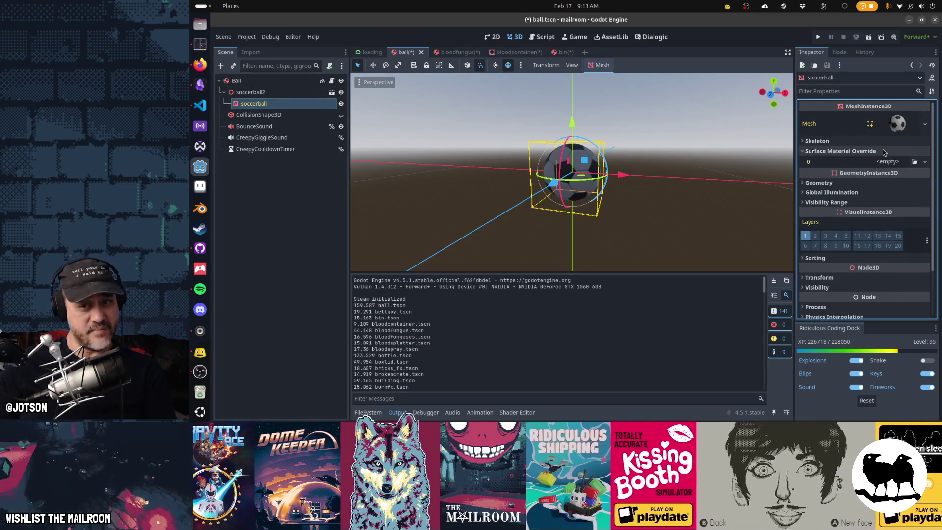
{"action": "left_click", "coordinate": [883, 153]}
{"action": "left_click", "coordinate": [895, 125]}
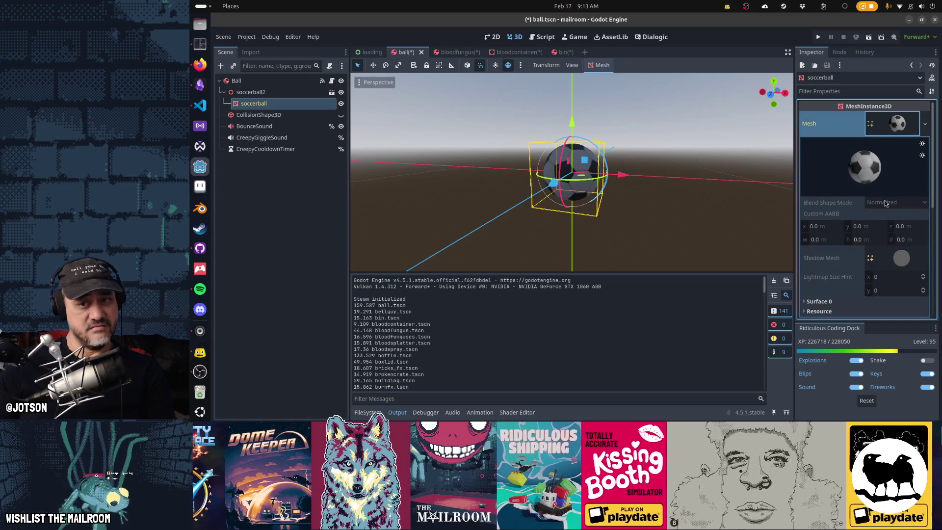
{"action": "scroll", "coordinate": [885, 204], "scroll_direction": "down", "scroll_amount": 3}
{"action": "left_click", "coordinate": [872, 216]}
{"action": "scroll", "coordinate": [869, 221], "scroll_direction": "down", "scroll_amount": 4}
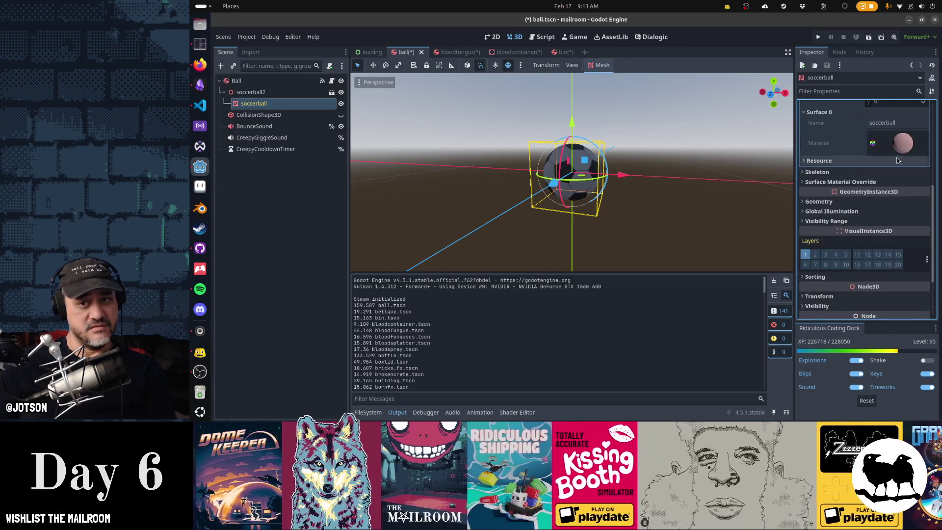
{"action": "left_click", "coordinate": [902, 143]}
{"action": "scroll", "coordinate": [876, 231], "scroll_direction": "down", "scroll_amount": 1}
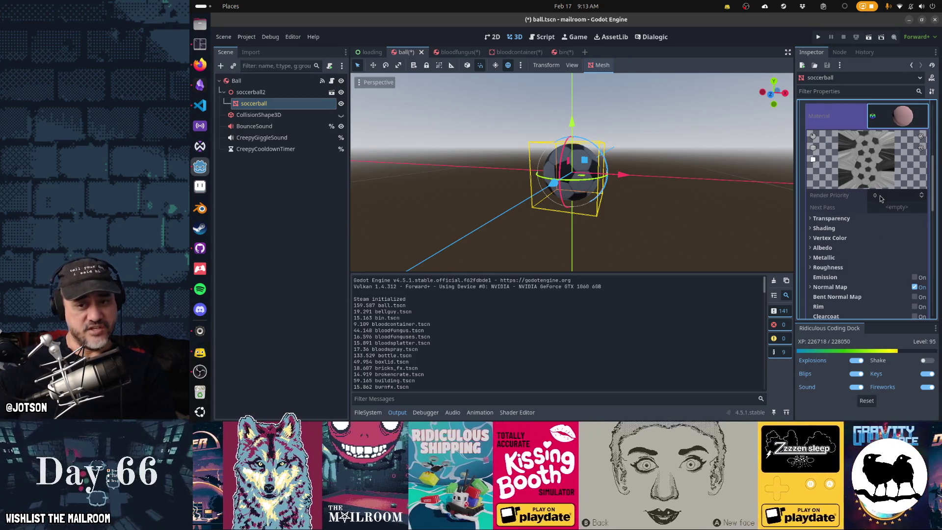
{"action": "left_click", "coordinate": [832, 289]}
{"action": "scroll", "coordinate": [831, 265], "scroll_direction": "down", "scroll_amount": 1}
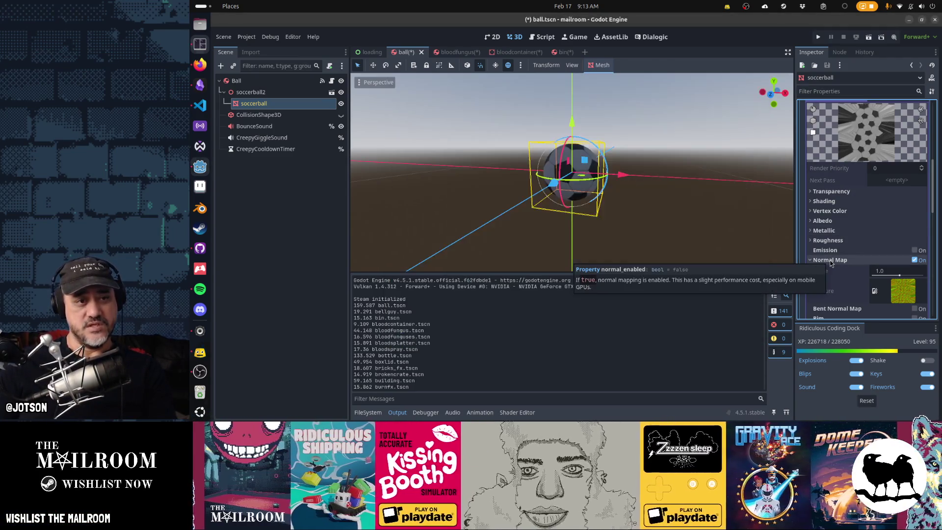
- Back in the Output log, select the ball.tscn and bloodfungus.tscn timing lines
{"action": "key", "text": "alt+Tab"}
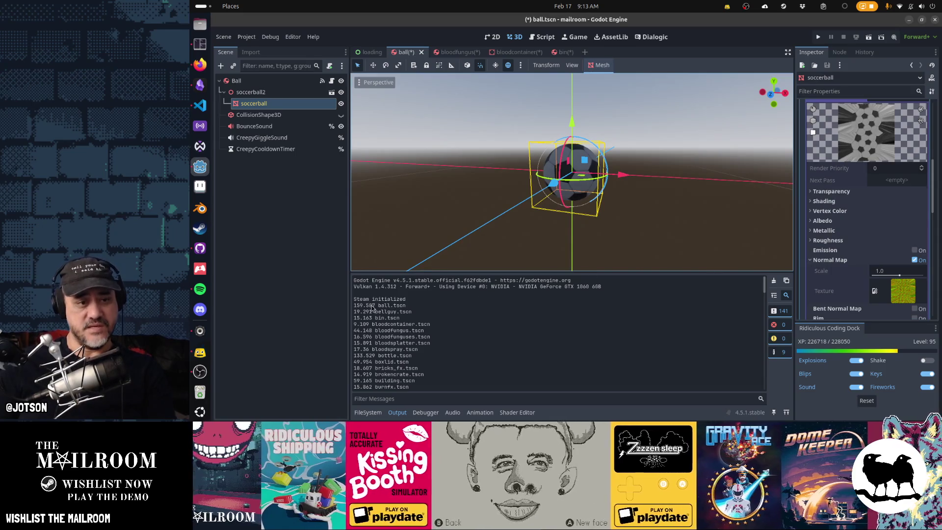
{"action": "double_click", "coordinate": [358, 307]}
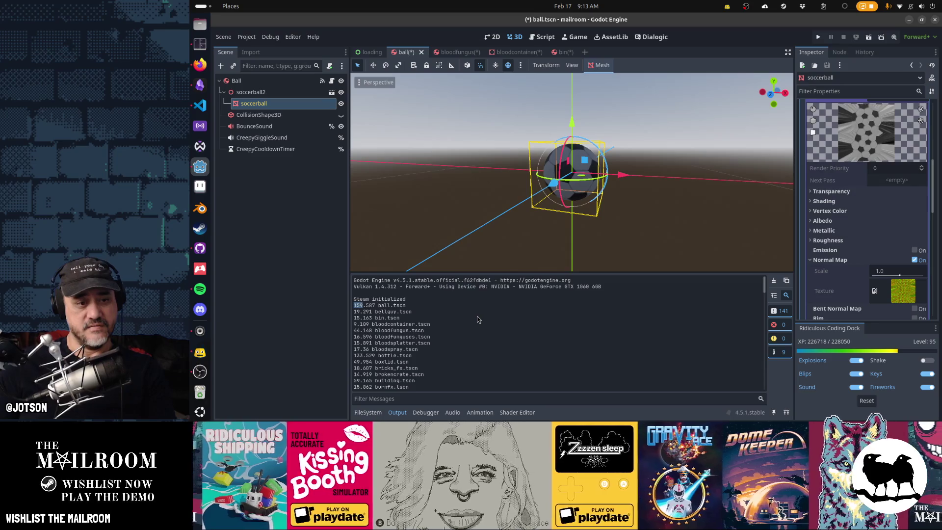
{"action": "left_click_drag", "start_coordinate": [424, 332], "coordinate": [352, 333]}
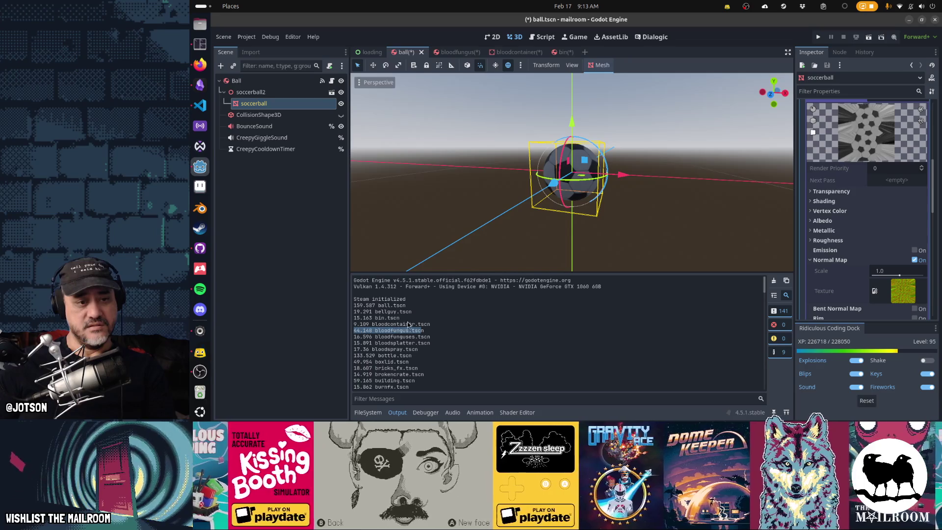
{"action": "mouse_move", "coordinate": [415, 331]}
{"action": "left_mouse_down"}
{"action": "mouse_move", "coordinate": [366, 327]}
{"action": "mouse_move", "coordinate": [432, 327]}
{"action": "left_mouse_up"}
{"action": "left_click", "coordinate": [357, 324]}
{"action": "left_click", "coordinate": [369, 330]}
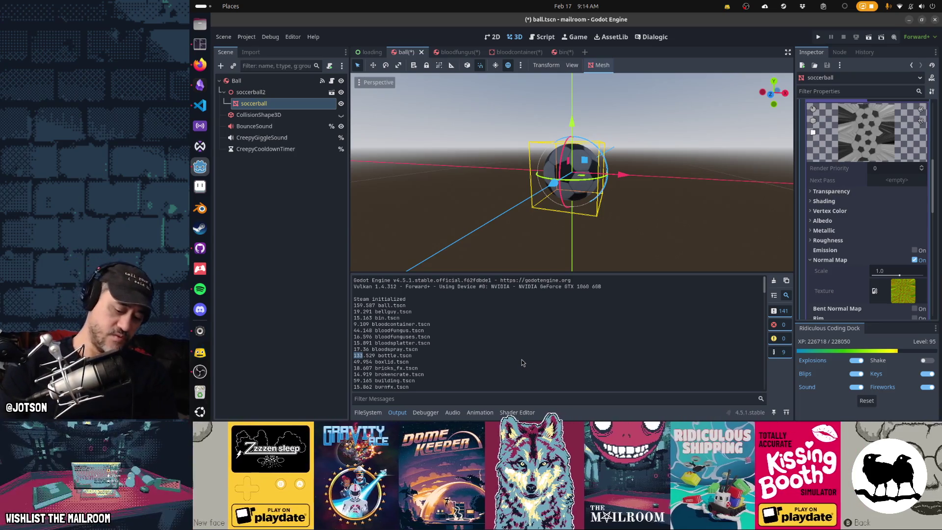
- Quick-open bottle.tscn as a new scene
{"action": "key", "text": "alt+shift+o"}
{"action": "type", "text": "bottlent"}
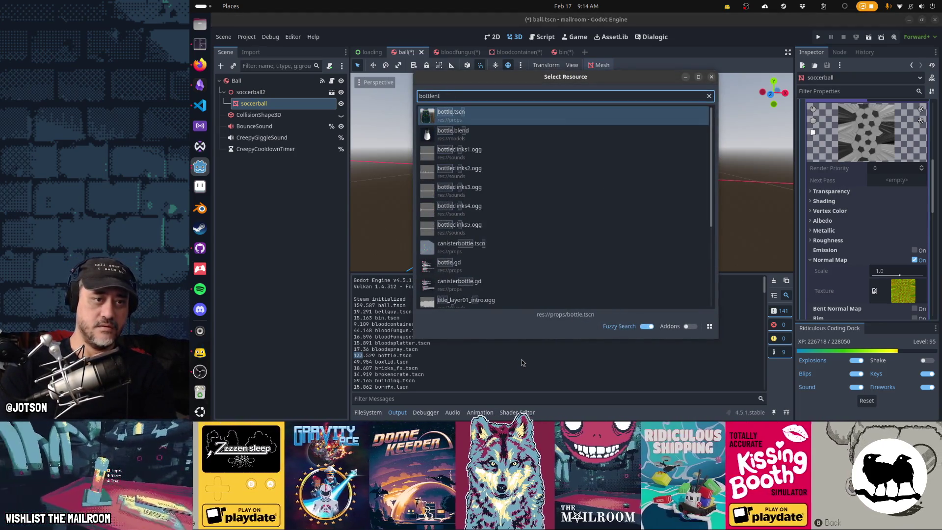
{"action": "key", "text": "Return"}
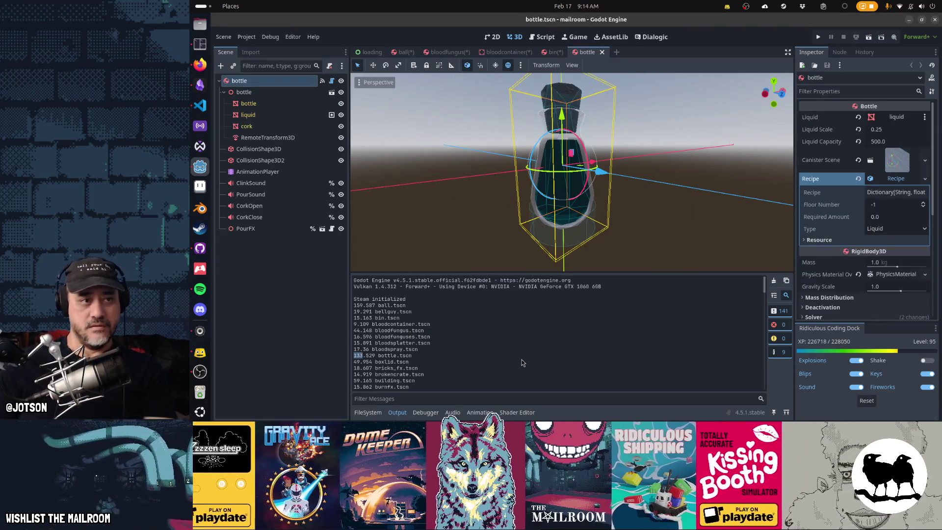
- Frame the cork, open the liquid mesh's shader, and orbit to a side-on view
{"action": "left_click", "coordinate": [254, 128]}
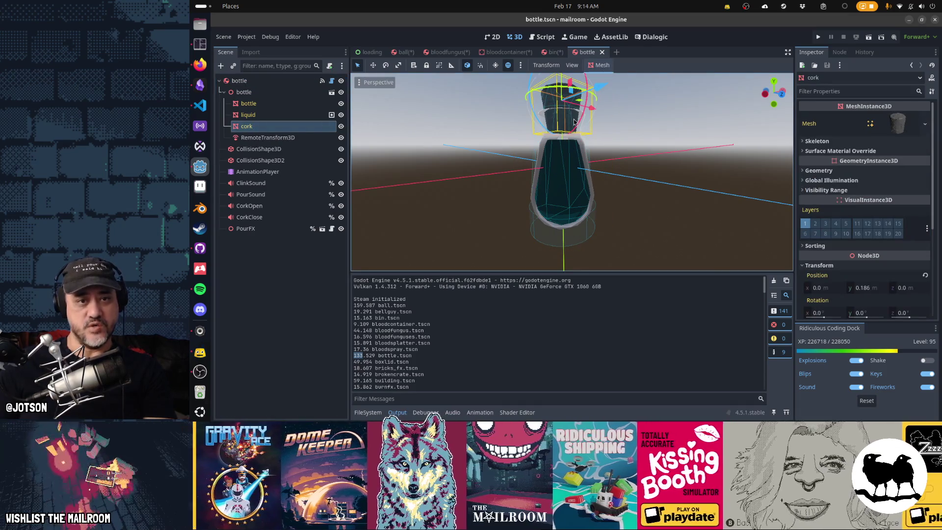
{"action": "key", "text": "f"}
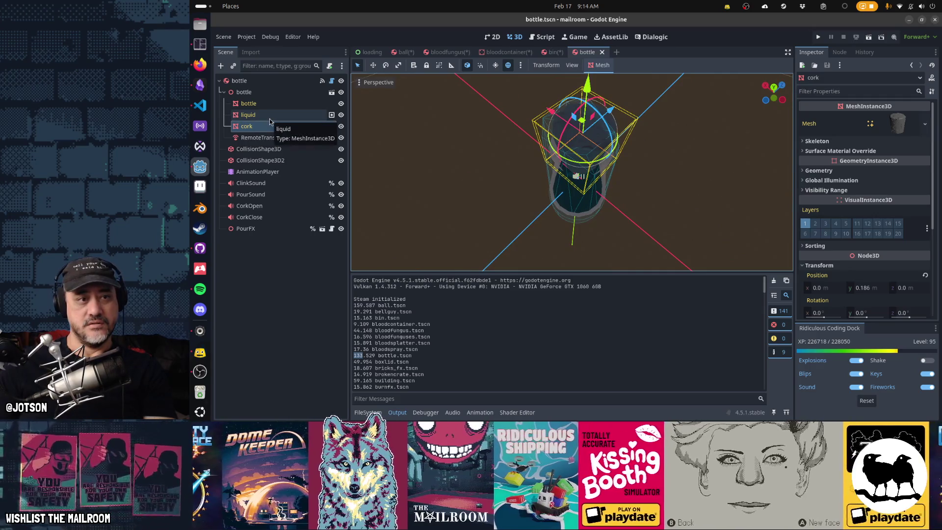
{"action": "double_click", "coordinate": [247, 115]}
{"action": "left_click_drag", "start_coordinate": [573, 187], "coordinate": [464, 101]}
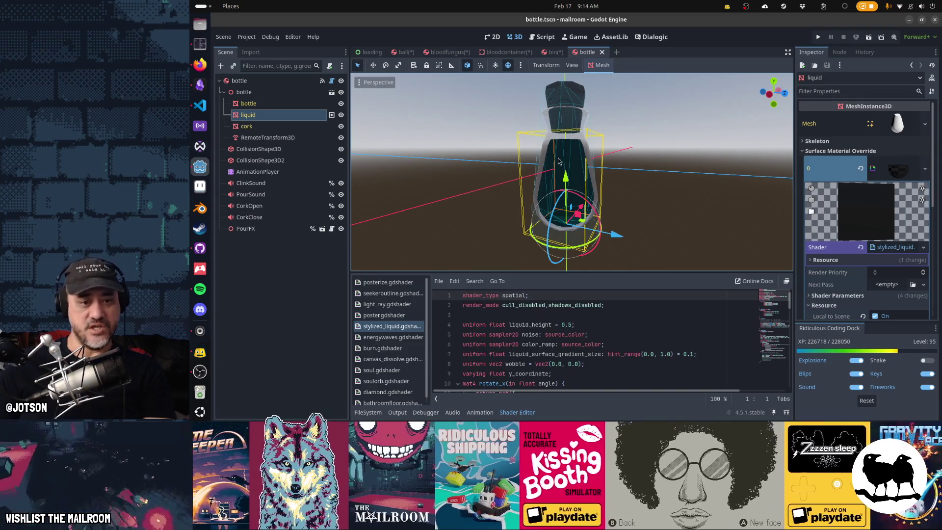
- Return to the Output load-timing log and scroll through the entries after bottle.tscn
{"action": "scroll", "coordinate": [511, 326], "scroll_direction": "down", "scroll_amount": 5}
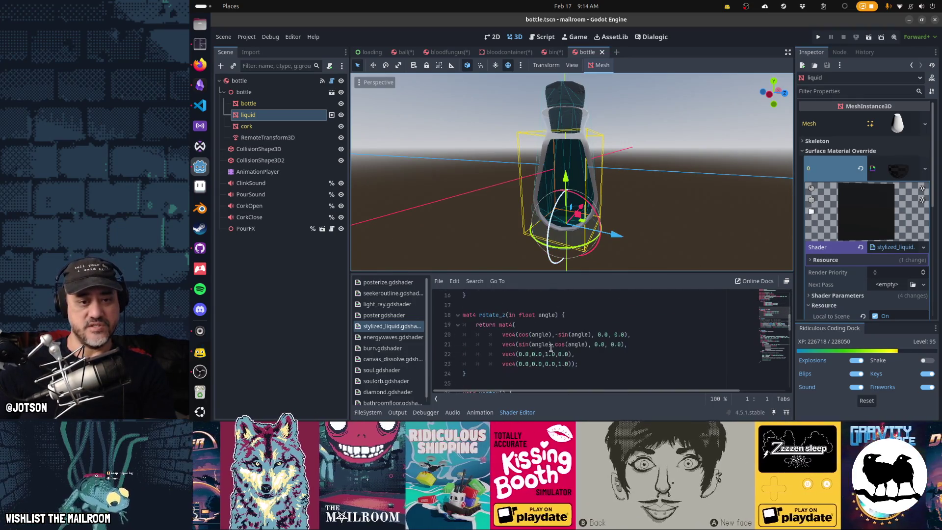
{"action": "key", "text": "alt+Tab"}
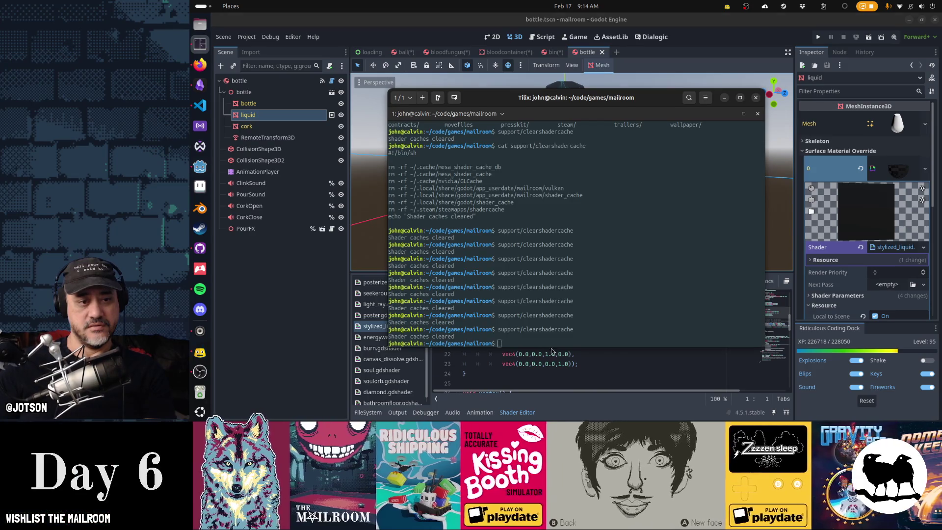
{"action": "key", "text": "alt+Tab"}
{"action": "left_click", "coordinate": [397, 412]}
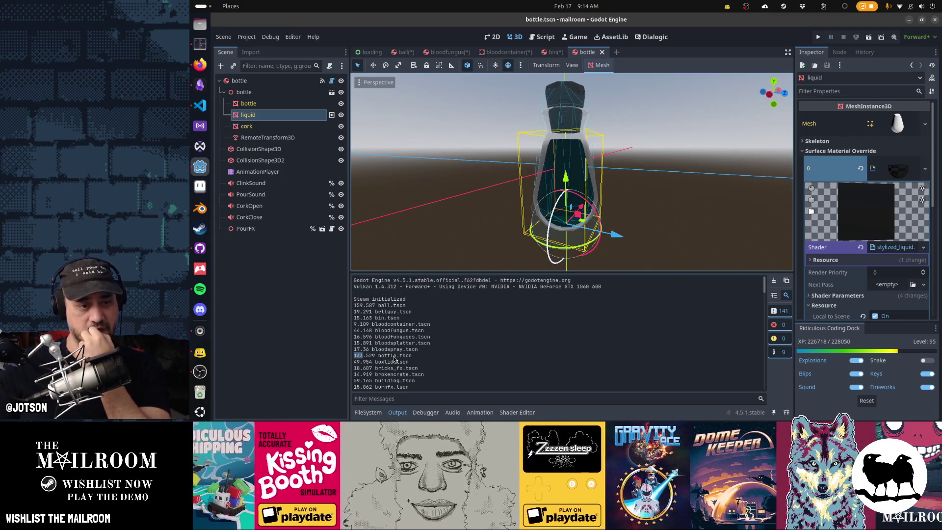
{"action": "scroll", "coordinate": [394, 358], "scroll_direction": "down", "scroll_amount": 3}
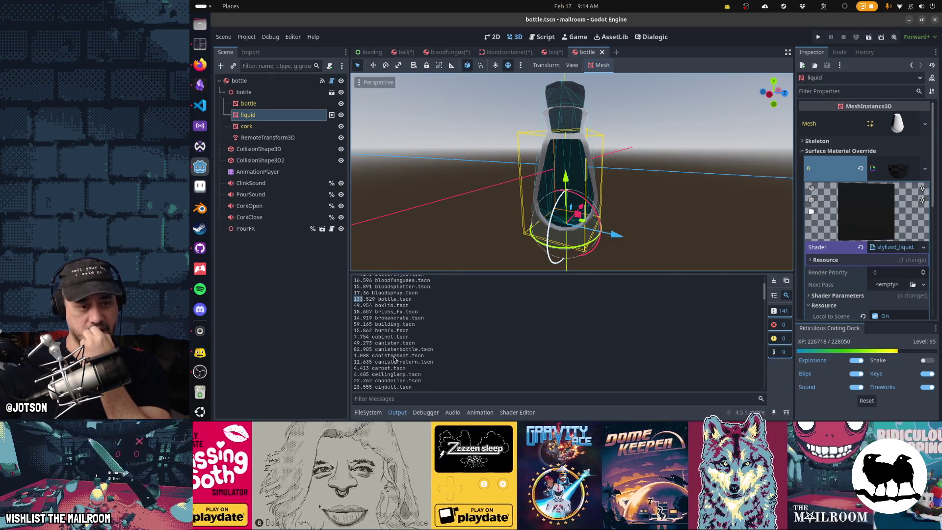
{"action": "scroll", "coordinate": [394, 359], "scroll_direction": "down", "scroll_amount": 3}
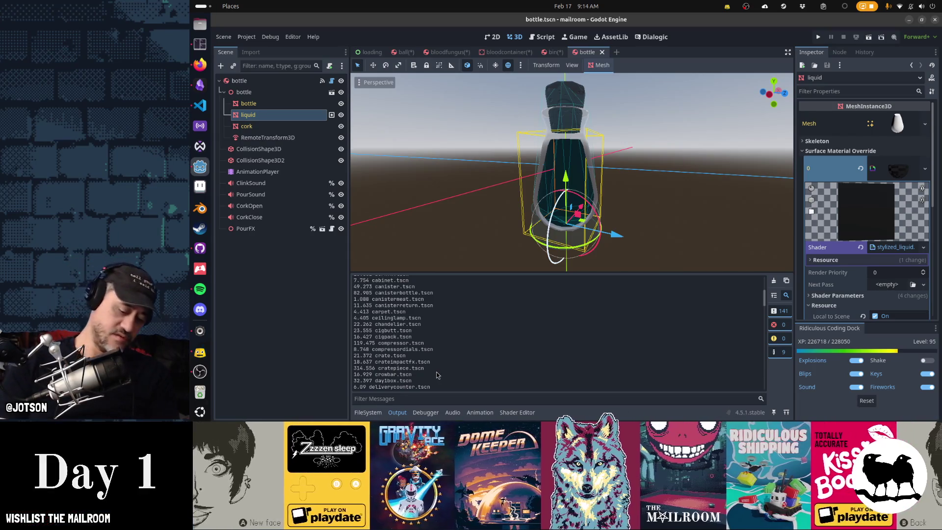
{"action": "key", "text": "shift+alt+o"}
- Open cratepiece.tscn, make its children editable, and select the wood mesh
{"action": "type", "text": "cratepiece"}
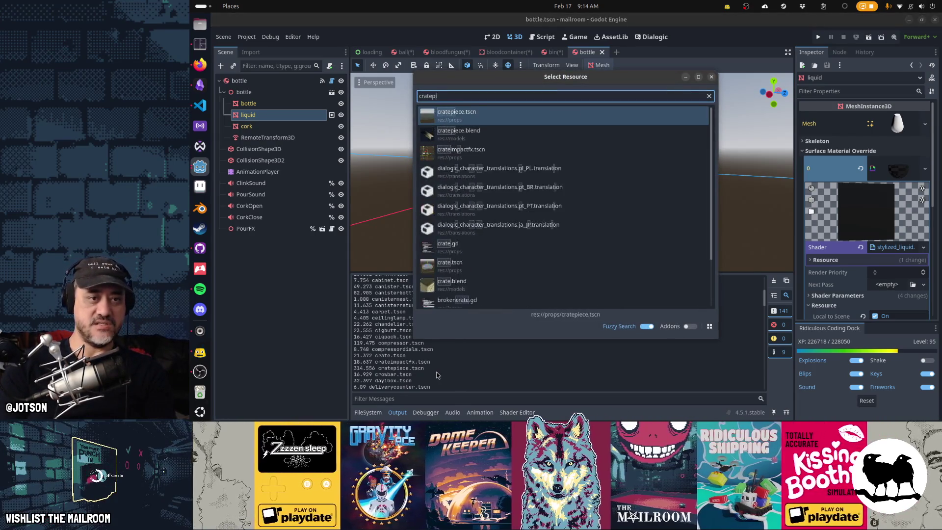
{"action": "key", "text": "Return"}
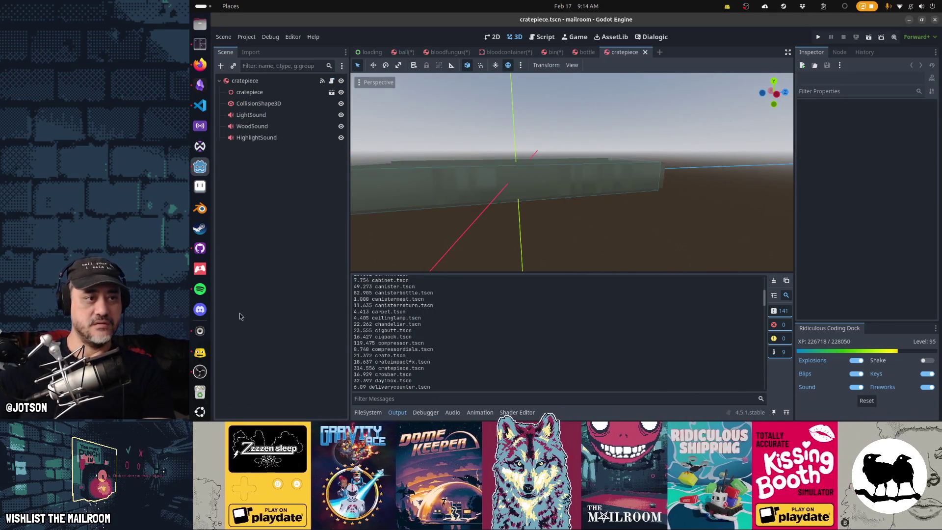
{"action": "right_click", "coordinate": [278, 95]}
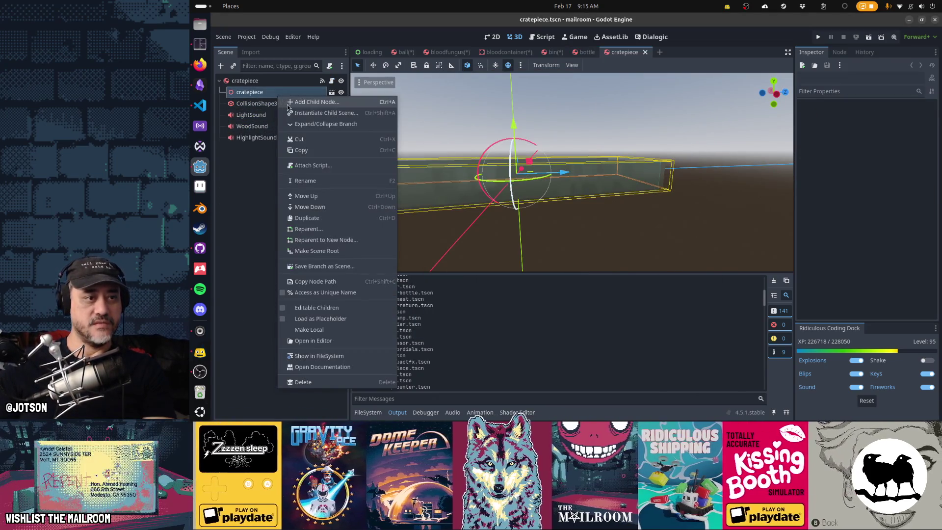
{"action": "left_click", "coordinate": [338, 307]}
{"action": "left_click", "coordinate": [255, 108]}
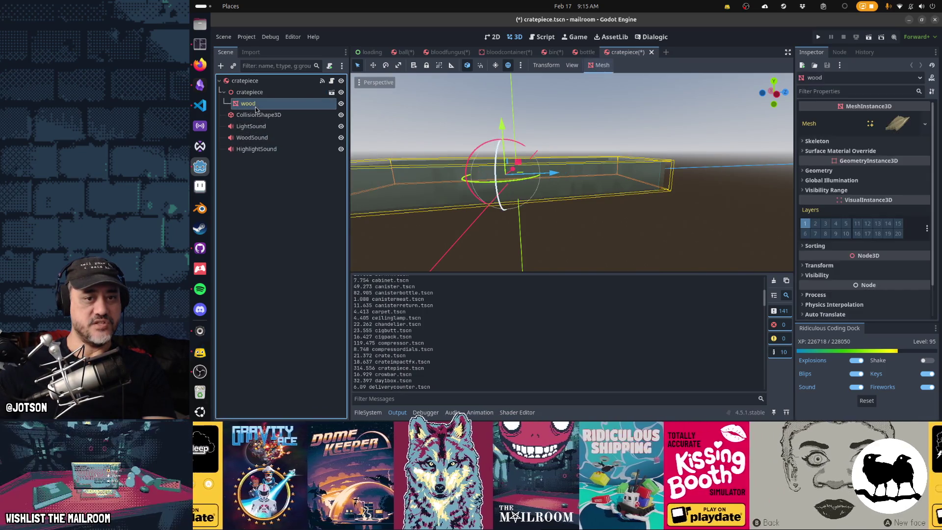
{"action": "mouse_move", "coordinate": [528, 179]}
{"action": "left_mouse_down"}
{"action": "mouse_move", "coordinate": [674, 205]}
{"action": "mouse_move", "coordinate": [681, 253]}
{"action": "mouse_move", "coordinate": [619, 255]}
{"action": "left_mouse_up"}
{"action": "mouse_move", "coordinate": [574, 231]}
{"action": "left_mouse_down"}
{"action": "mouse_move", "coordinate": [591, 233]}
{"action": "mouse_move", "coordinate": [540, 219]}
{"action": "left_mouse_up"}
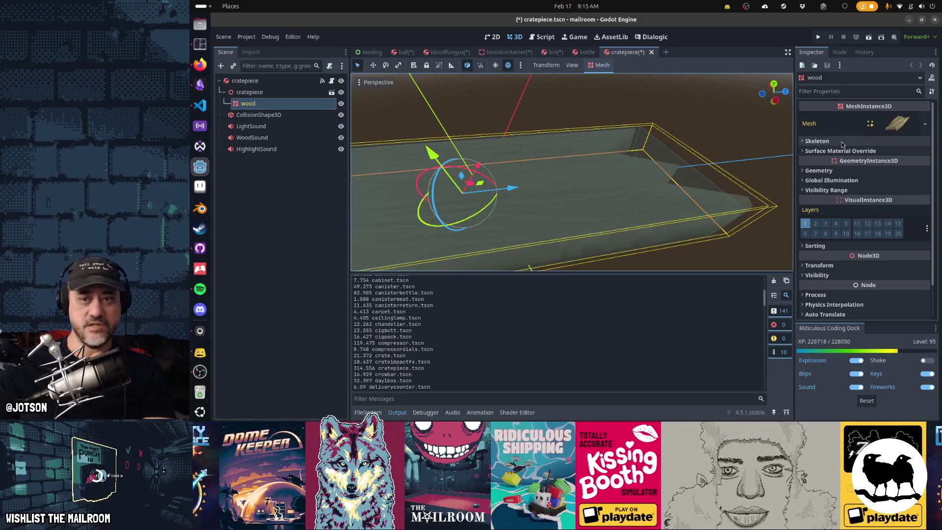
- Expand the wood mesh's Surface 0 material to show its Albedo and Normal Map settings
{"action": "left_click", "coordinate": [905, 131]}
{"action": "left_click", "coordinate": [905, 131]}
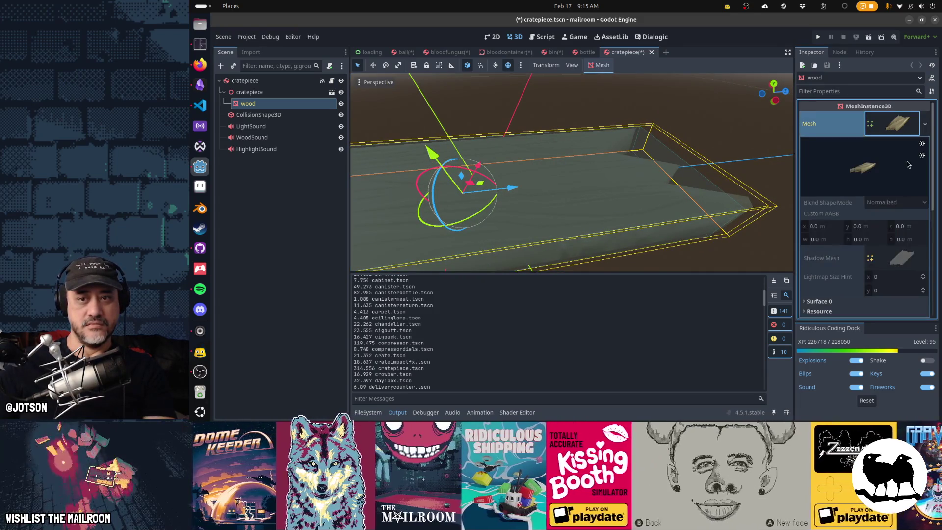
{"action": "scroll", "coordinate": [905, 258], "scroll_direction": "down", "scroll_amount": 2}
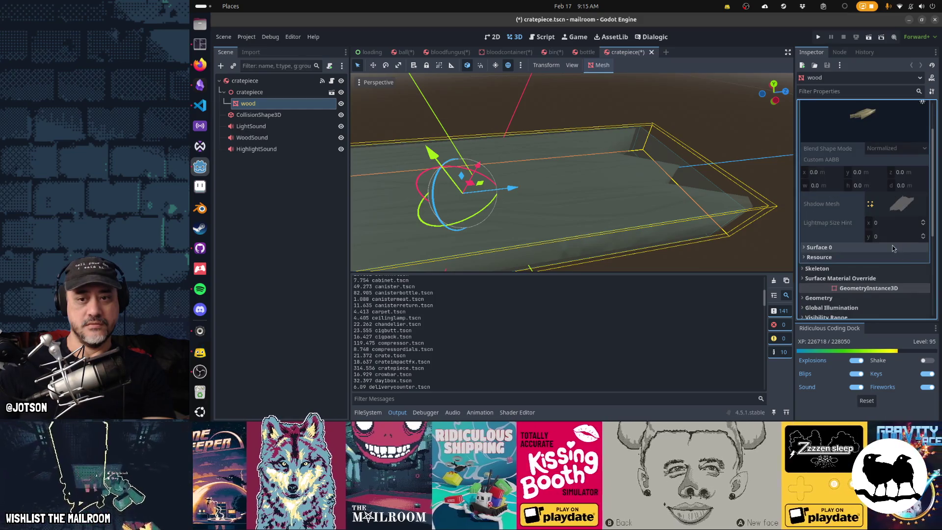
{"action": "left_click", "coordinate": [895, 249]}
{"action": "scroll", "coordinate": [902, 268], "scroll_direction": "down", "scroll_amount": 3}
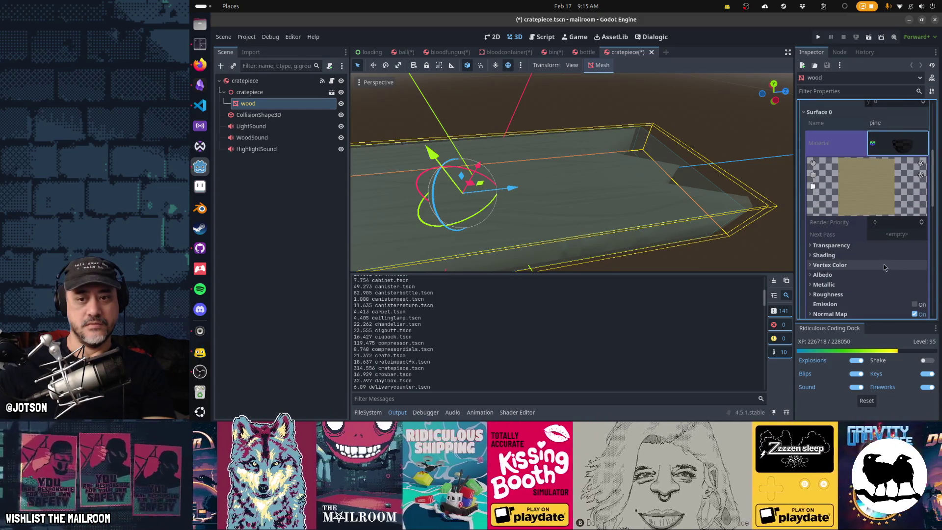
{"action": "left_click", "coordinate": [878, 275]}
{"action": "scroll", "coordinate": [878, 275], "scroll_direction": "down", "scroll_amount": 3}
{"action": "scroll", "coordinate": [878, 275], "scroll_direction": "down", "scroll_amount": 1}
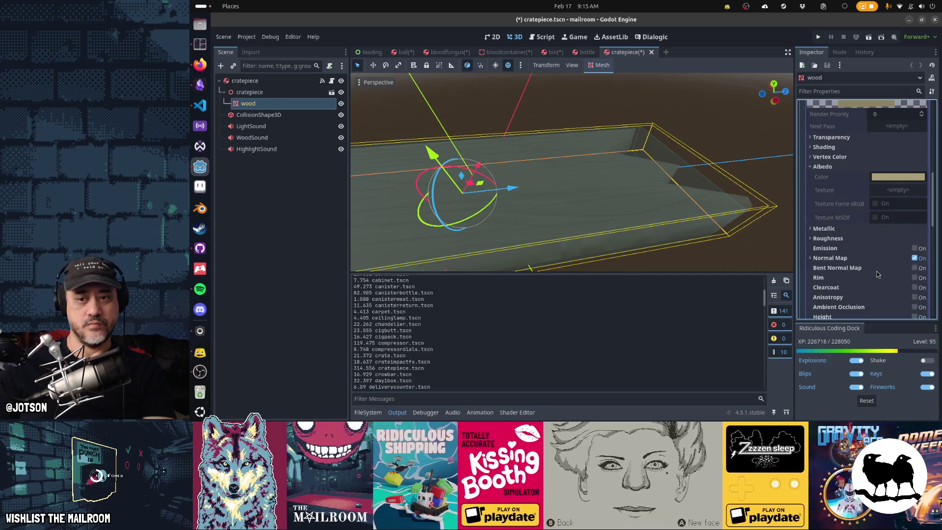
{"action": "left_click", "coordinate": [879, 258]}
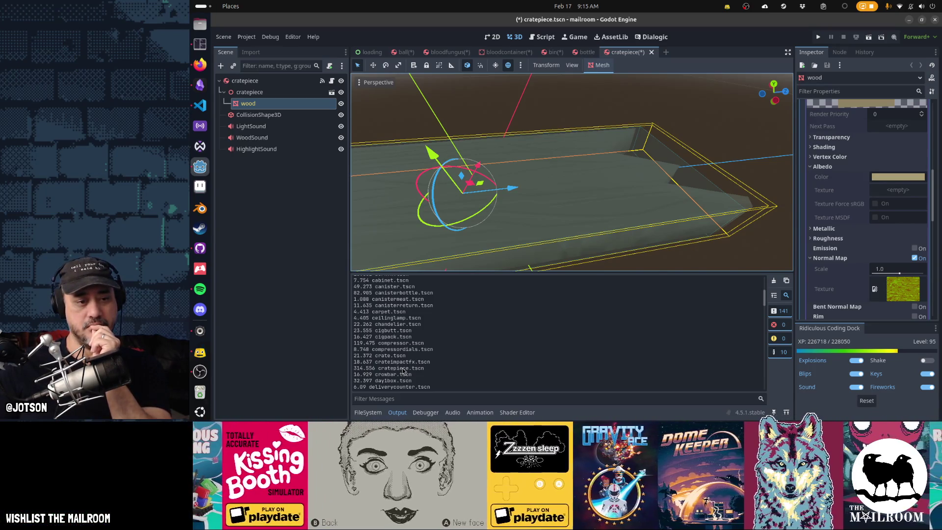
{"action": "scroll", "coordinate": [403, 371], "scroll_direction": "down", "scroll_amount": 4}
{"action": "scroll", "coordinate": [403, 371], "scroll_direction": "down", "scroll_amount": 5}
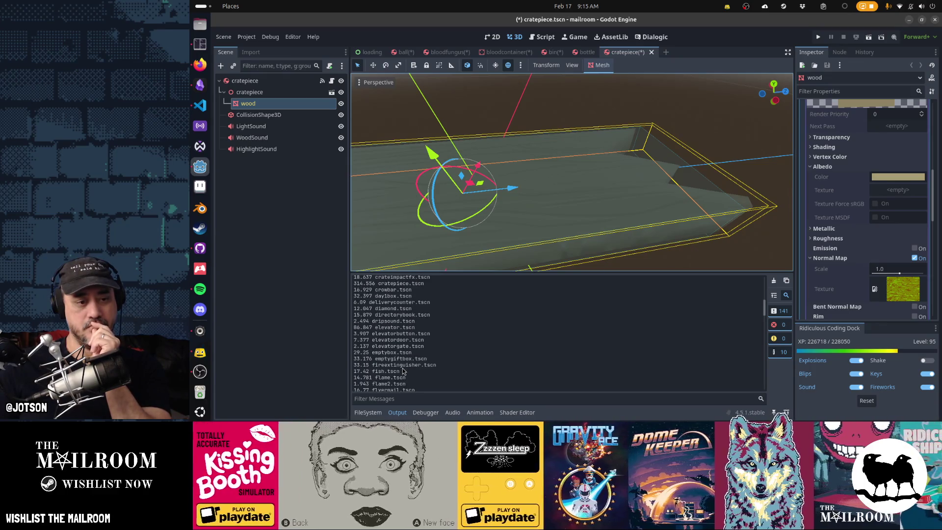
{"action": "scroll", "coordinate": [403, 371], "scroll_direction": "down", "scroll_amount": 4}
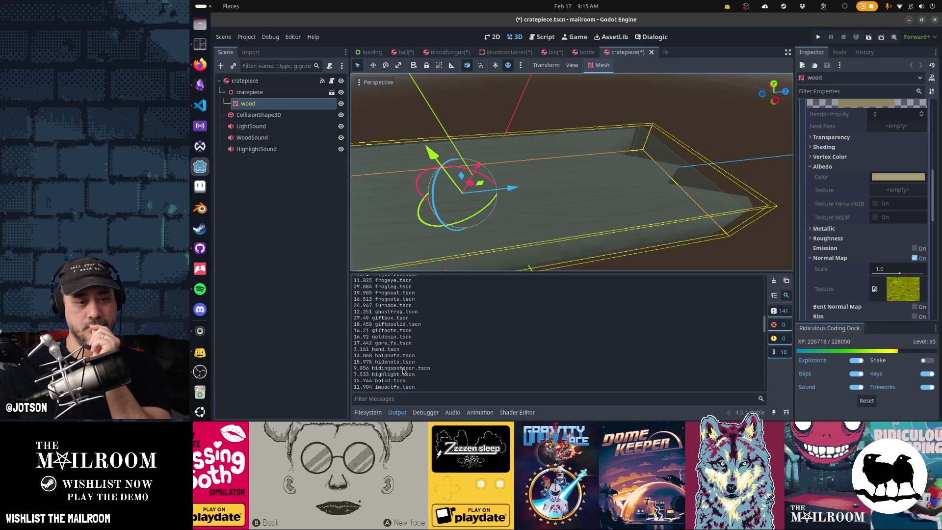
{"action": "scroll", "coordinate": [404, 371], "scroll_direction": "down", "scroll_amount": 10}
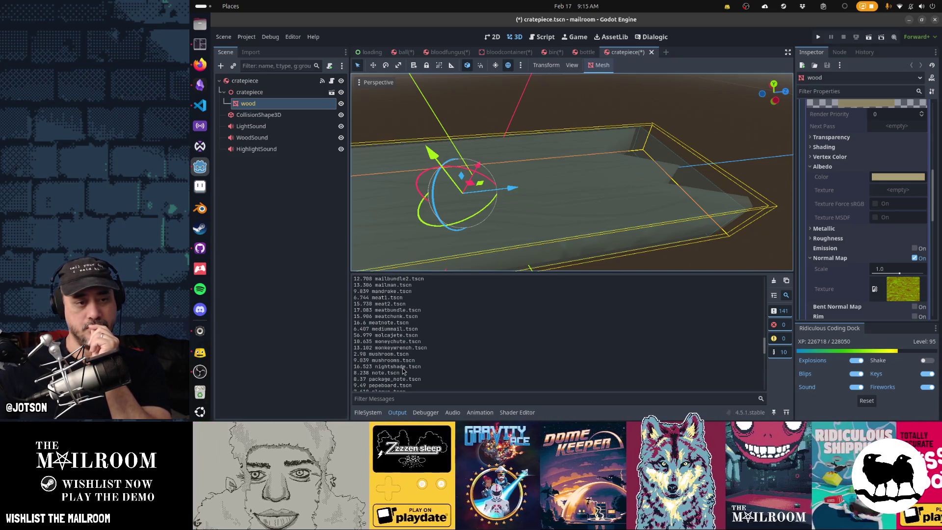
{"action": "scroll", "coordinate": [403, 372], "scroll_direction": "down", "scroll_amount": 3}
{"action": "scroll", "coordinate": [404, 371], "scroll_direction": "down", "scroll_amount": 3}
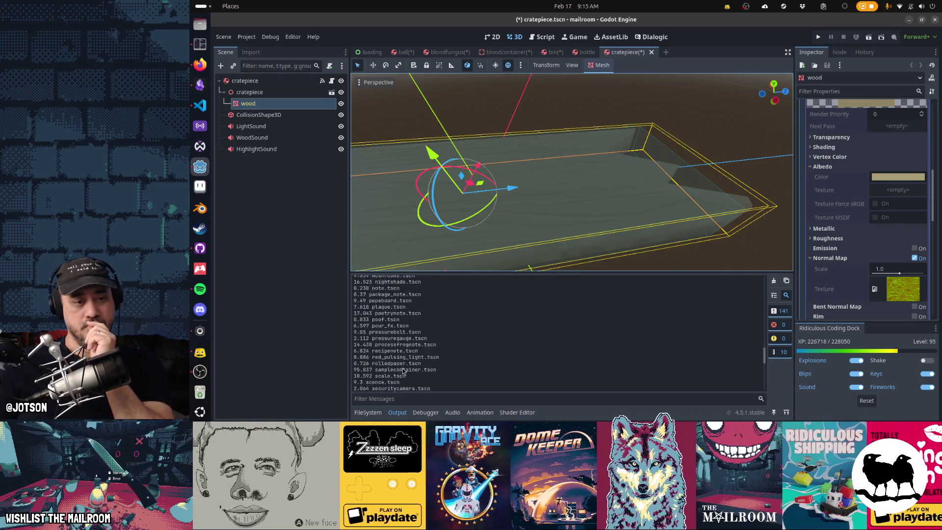
{"action": "scroll", "coordinate": [404, 371], "scroll_direction": "down", "scroll_amount": 3}
{"action": "scroll", "coordinate": [403, 372], "scroll_direction": "down", "scroll_amount": 3}
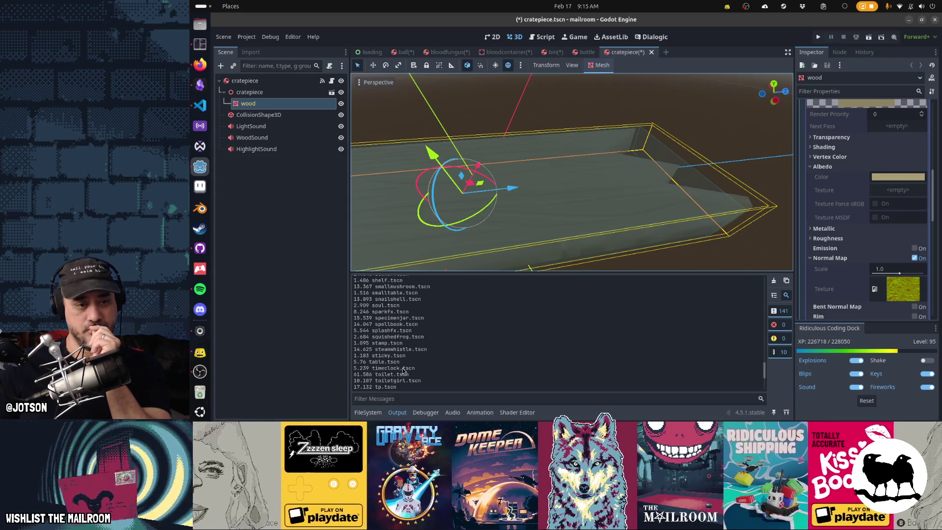
{"action": "scroll", "coordinate": [404, 371], "scroll_direction": "down", "scroll_amount": 4}
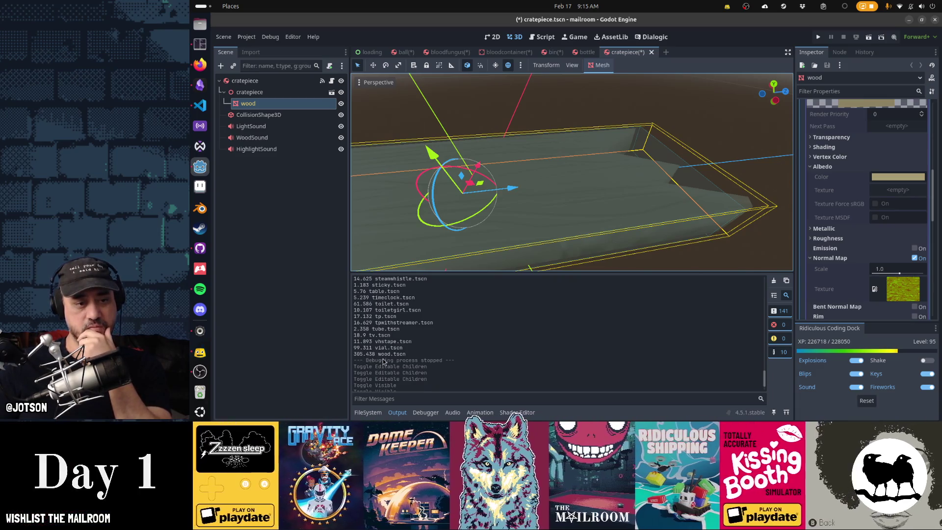
{"action": "scroll", "coordinate": [384, 362], "scroll_direction": "up", "scroll_amount": 10}
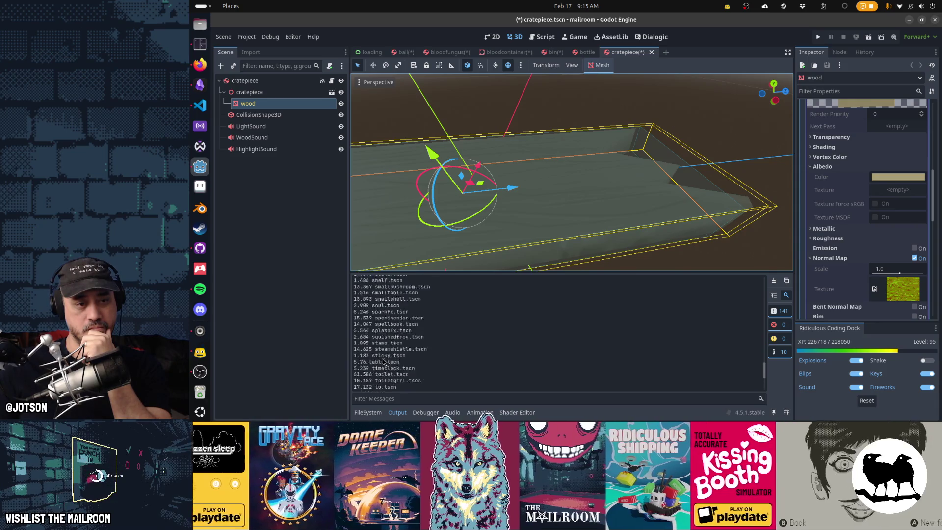
{"action": "scroll", "coordinate": [384, 362], "scroll_direction": "up", "scroll_amount": 1}
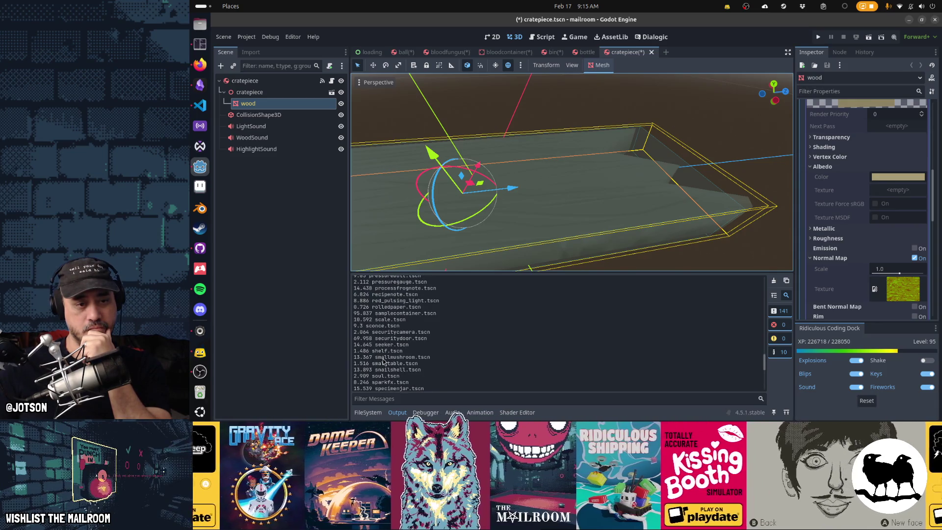
{"action": "scroll", "coordinate": [383, 362], "scroll_direction": "up", "scroll_amount": 15}
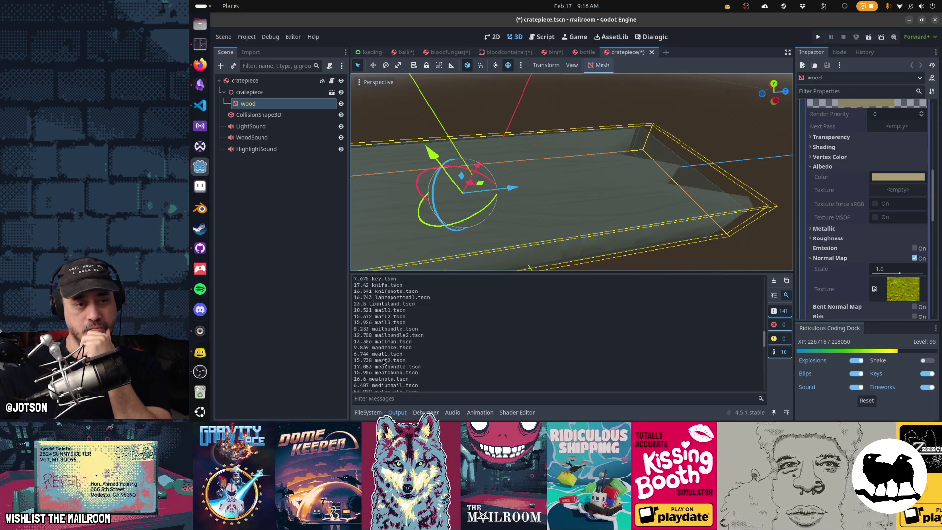
{"action": "scroll", "coordinate": [383, 361], "scroll_direction": "up", "scroll_amount": 20}
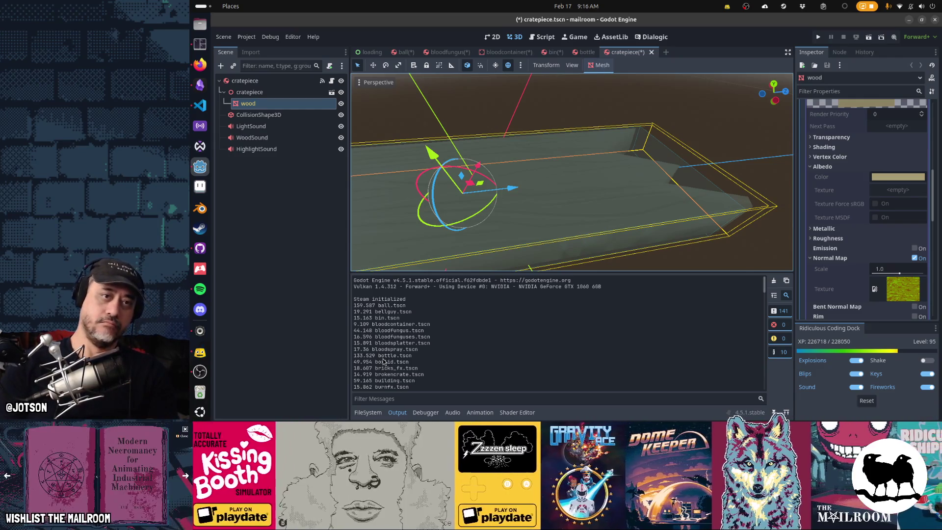
- Close the cratepiece, bottle, bin, bloodcontainer, bloodfungus and ball scenes with Don't Save
{"action": "left_click", "coordinate": [651, 52]}
{"action": "left_click", "coordinate": [513, 231]}
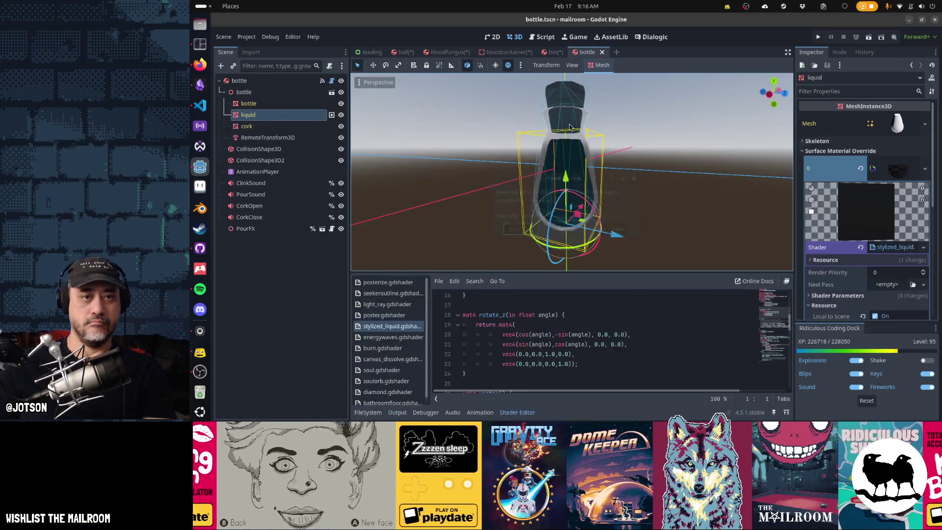
{"action": "left_click", "coordinate": [602, 52]}
{"action": "left_click", "coordinate": [570, 52]}
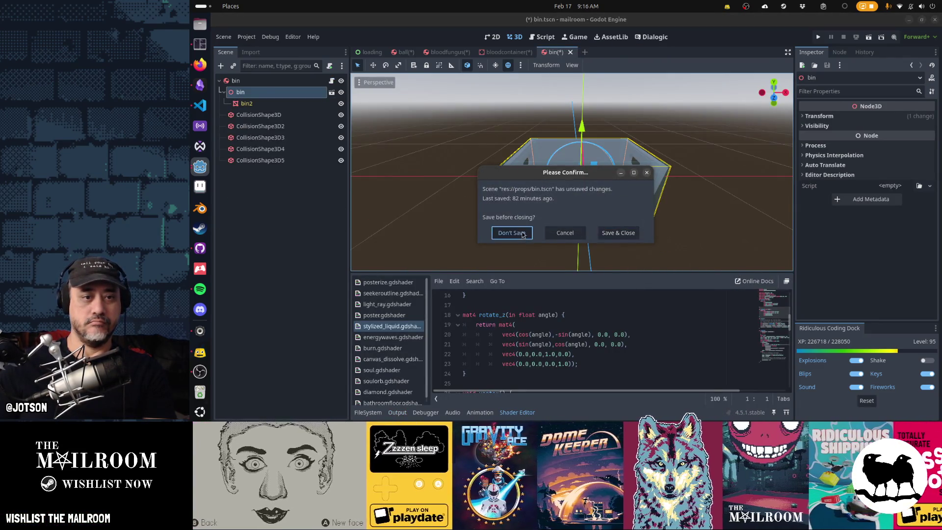
{"action": "left_click", "coordinate": [523, 235]}
{"action": "left_click", "coordinate": [539, 52]}
{"action": "left_click", "coordinate": [511, 233]}
{"action": "left_click", "coordinate": [477, 52]}
{"action": "left_click", "coordinate": [511, 233]}
{"action": "left_click", "coordinate": [421, 52]}
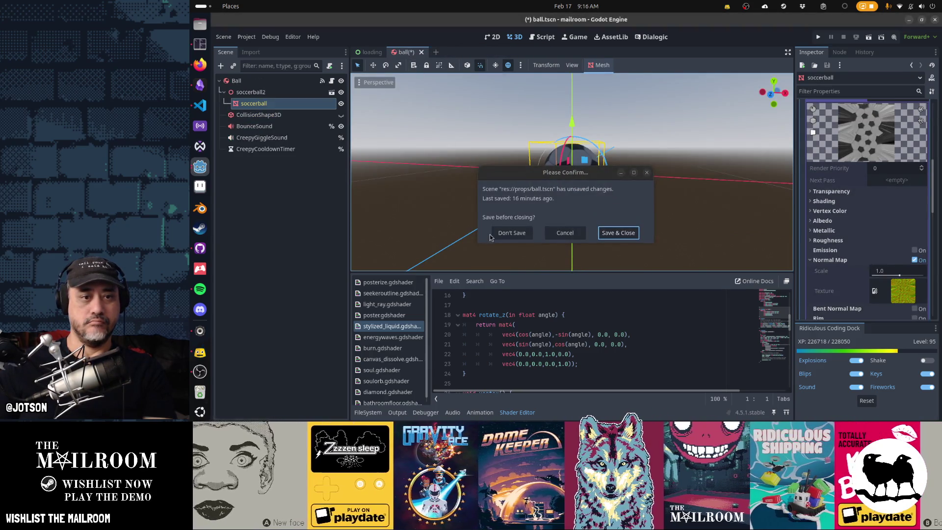
{"action": "left_click", "coordinate": [495, 235]}
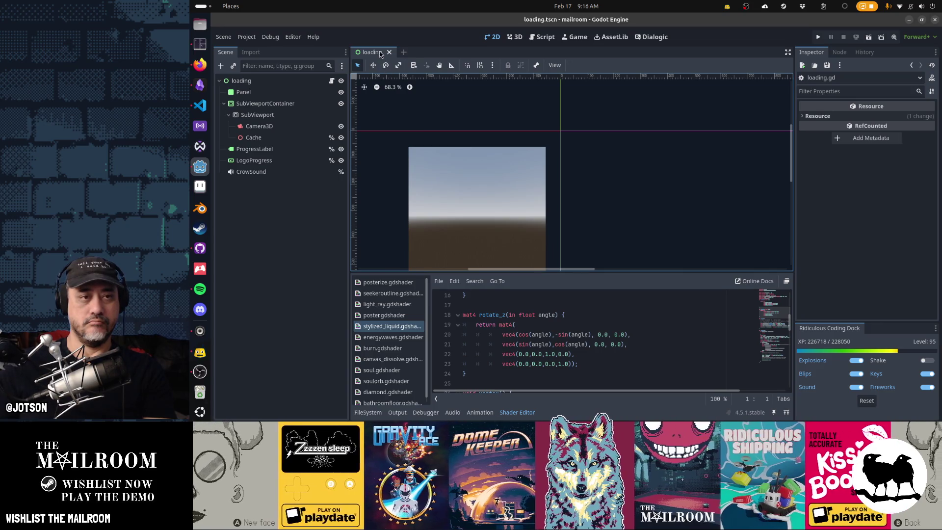
- Show loading.gd in the Script workspace with the bottom panel collapsed for more code room
{"action": "key", "text": "ctrl+F3"}
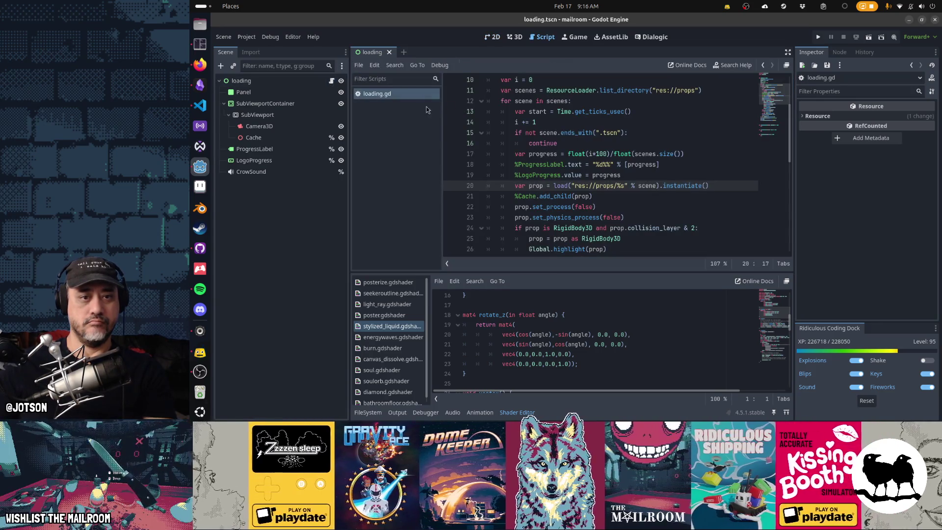
{"action": "left_click", "coordinate": [518, 412]}
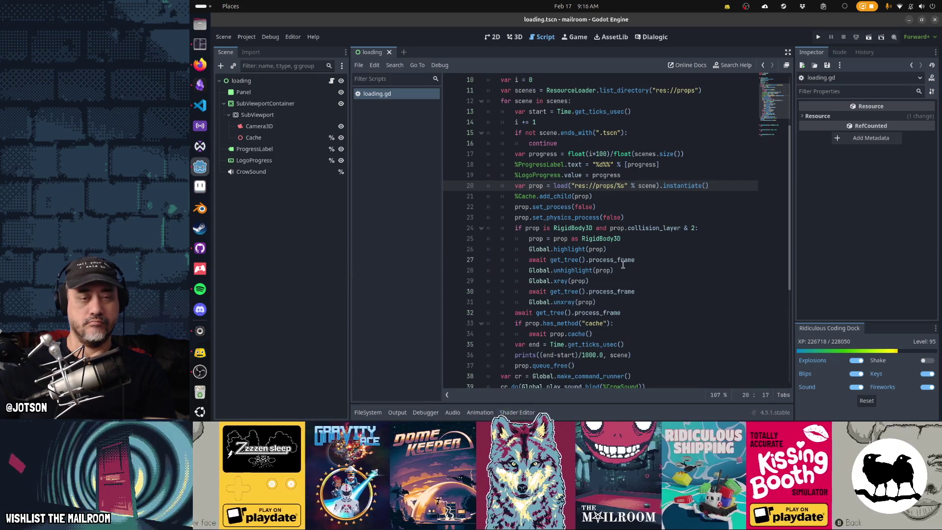
{"action": "key", "text": "alt+Tab"}
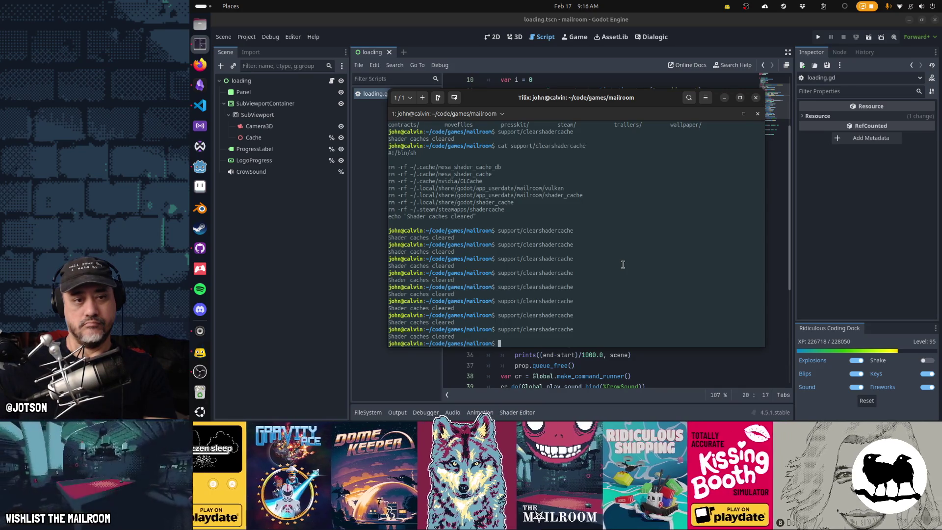
{"action": "key", "text": "alt+Tab"}
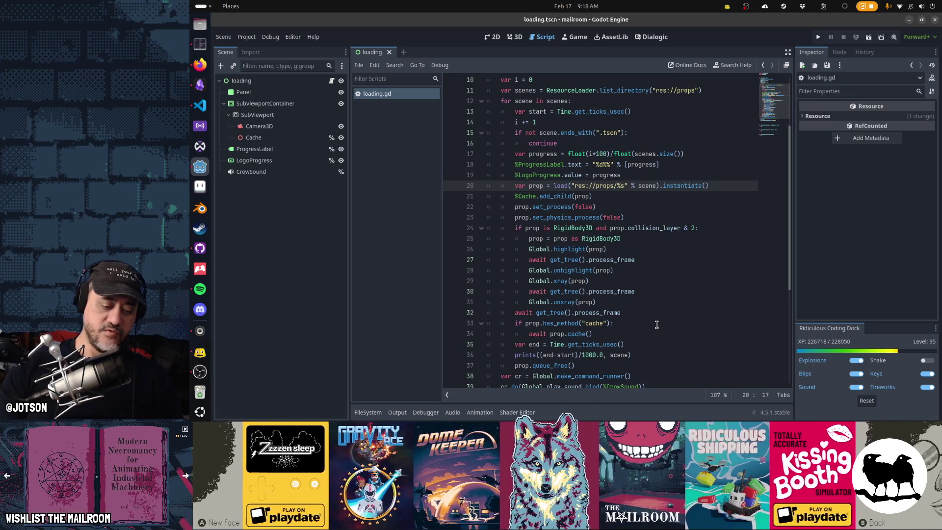
{"action": "key", "text": "super"}
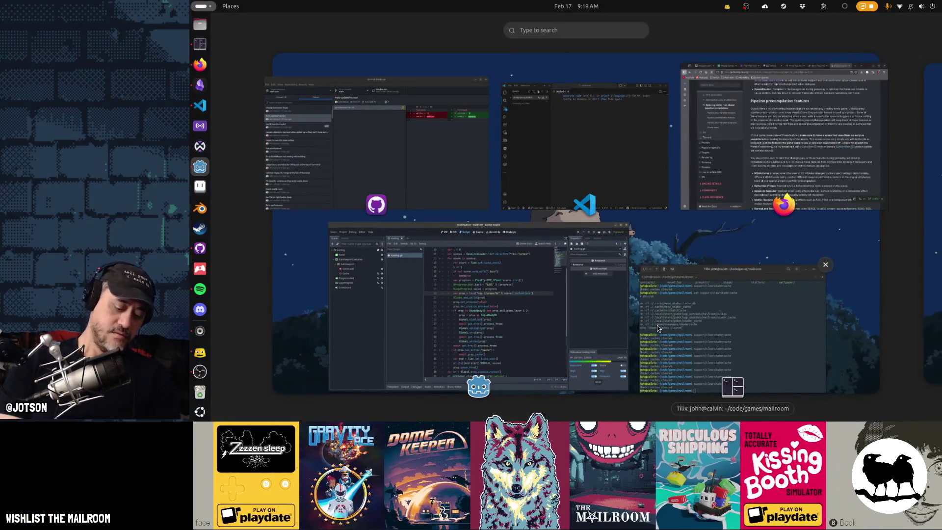
{"action": "type", "text": "24*16"}
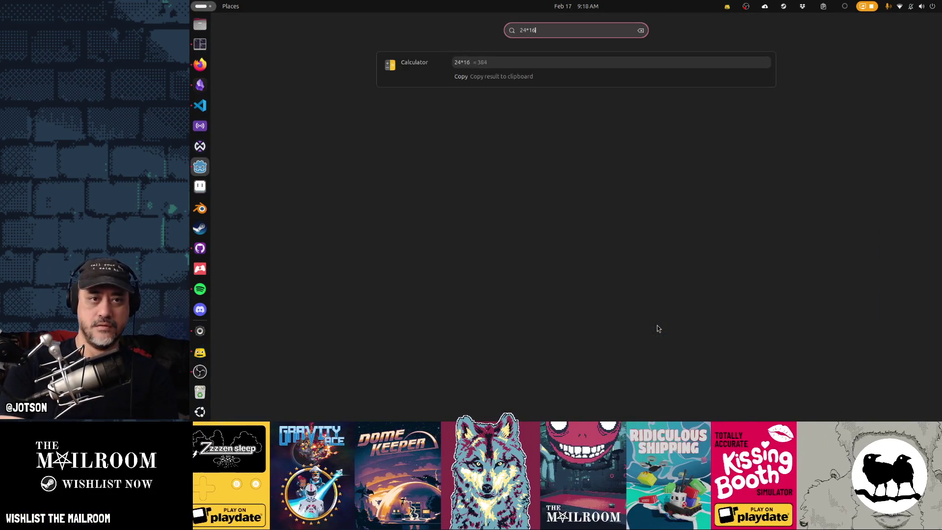
{"action": "key", "text": "BackSpace"}
{"action": "key", "text": "BackSpace"}
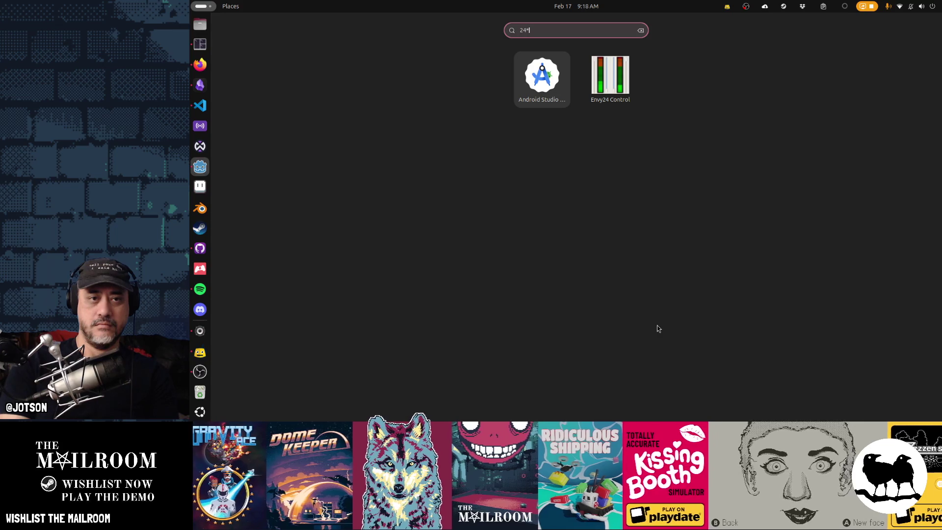
{"action": "type", "text": "32"}
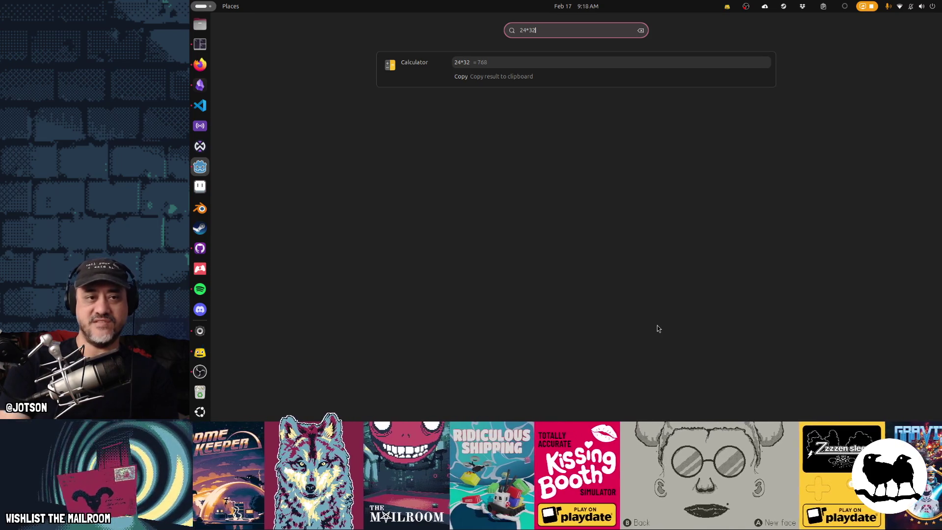
{"action": "key", "text": "Escape"}
{"action": "key", "text": "Escape"}
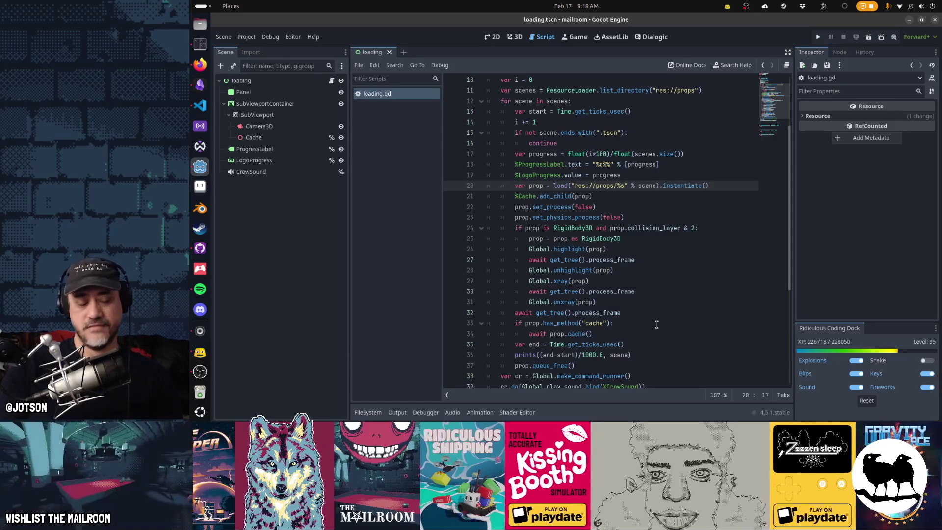
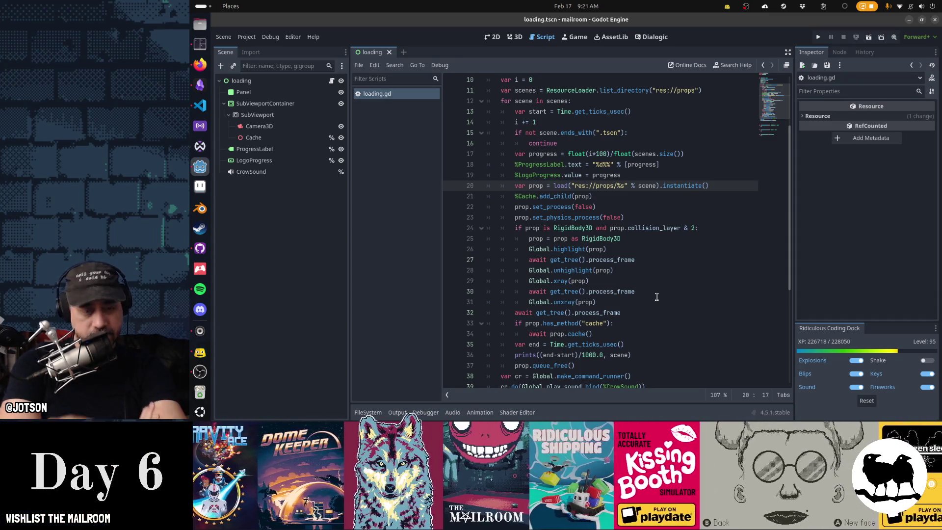
- Test-run the project, then review the Linux demo export preset's options and feature list
{"action": "key", "text": "F5"}
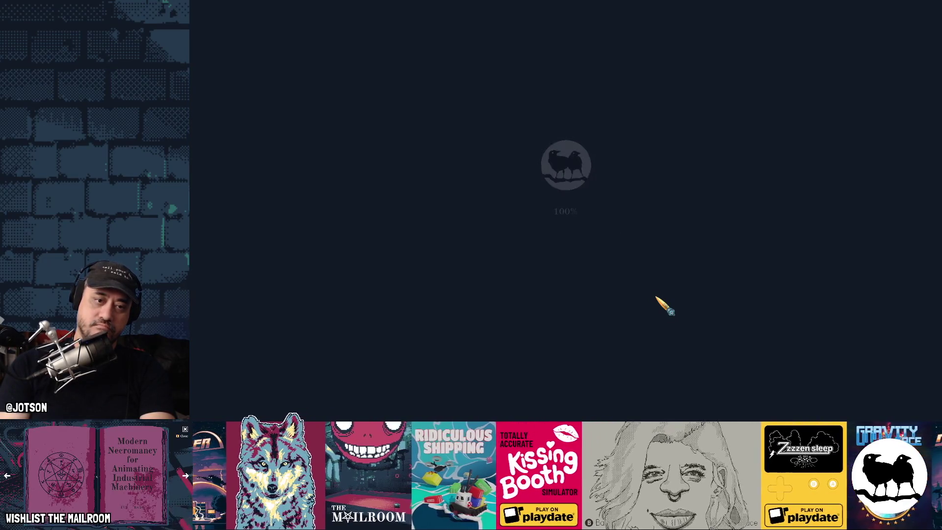
{"action": "key", "text": "F8"}
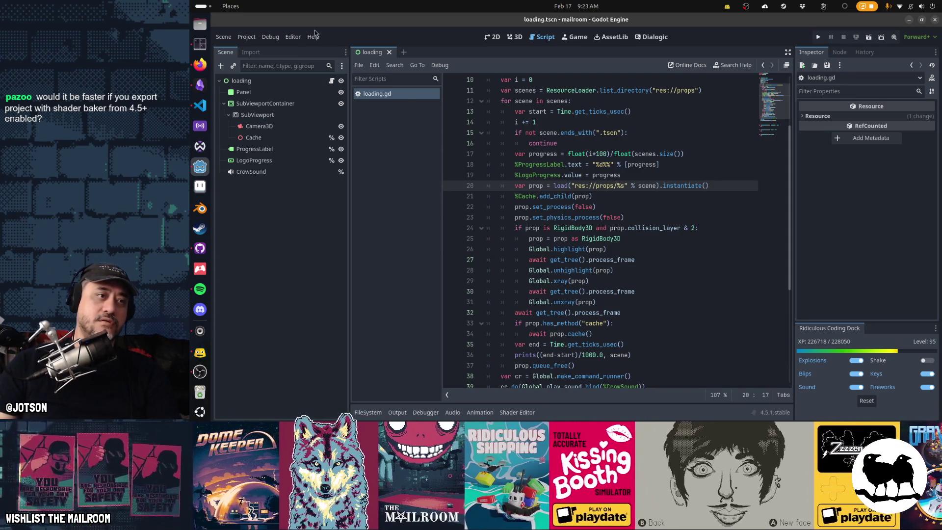
{"action": "left_click", "coordinate": [254, 38]}
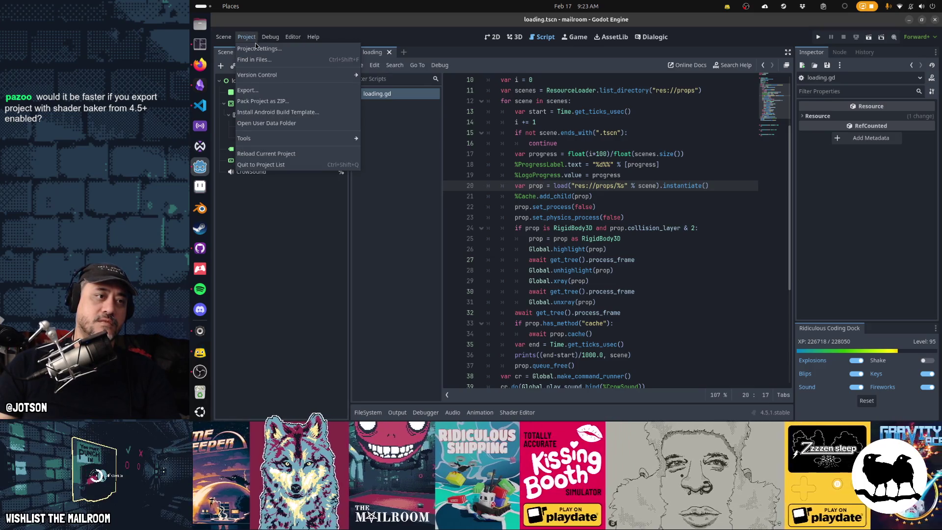
{"action": "left_click", "coordinate": [259, 89]}
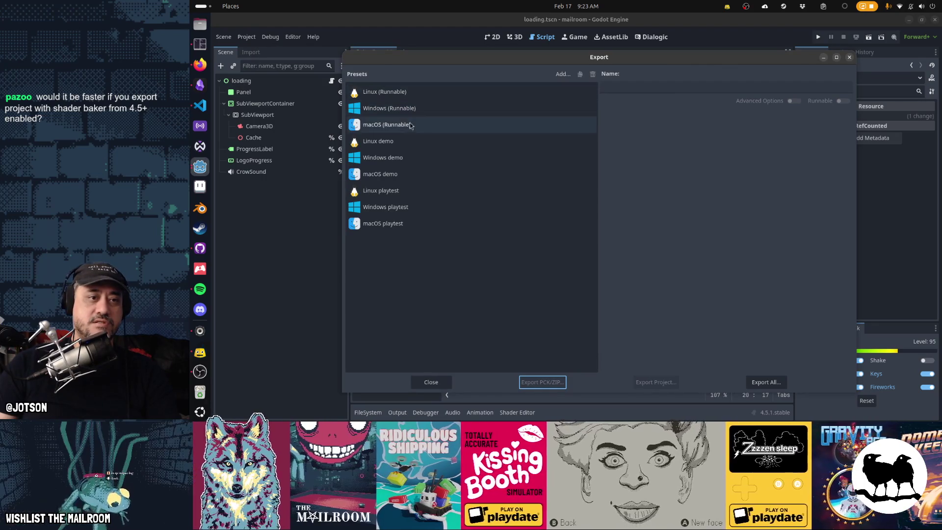
{"action": "left_click", "coordinate": [405, 143]}
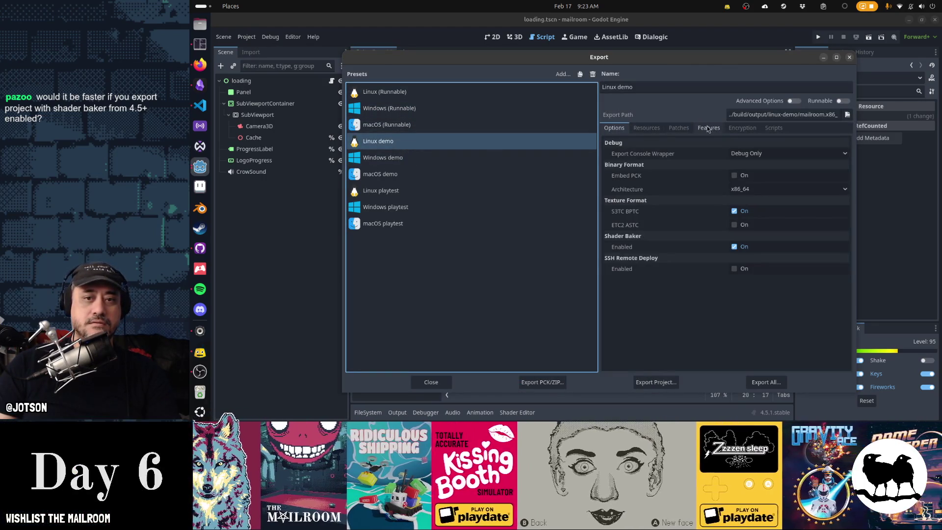
{"action": "left_click", "coordinate": [718, 130]}
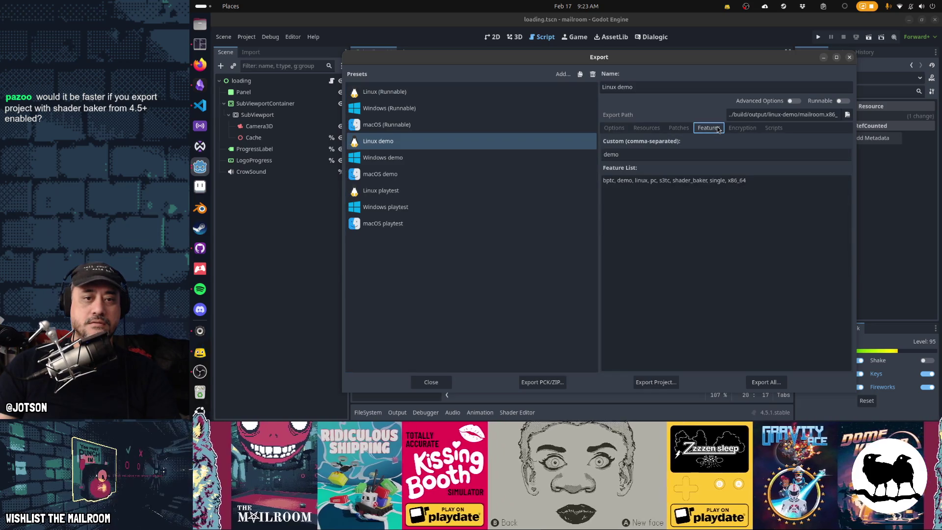
{"action": "left_click", "coordinate": [614, 129]}
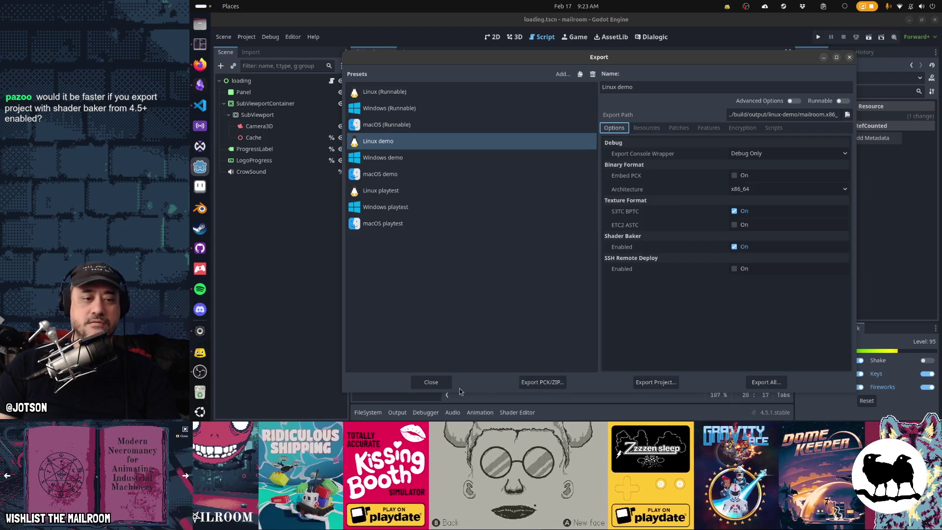
{"action": "left_click", "coordinate": [439, 382]}
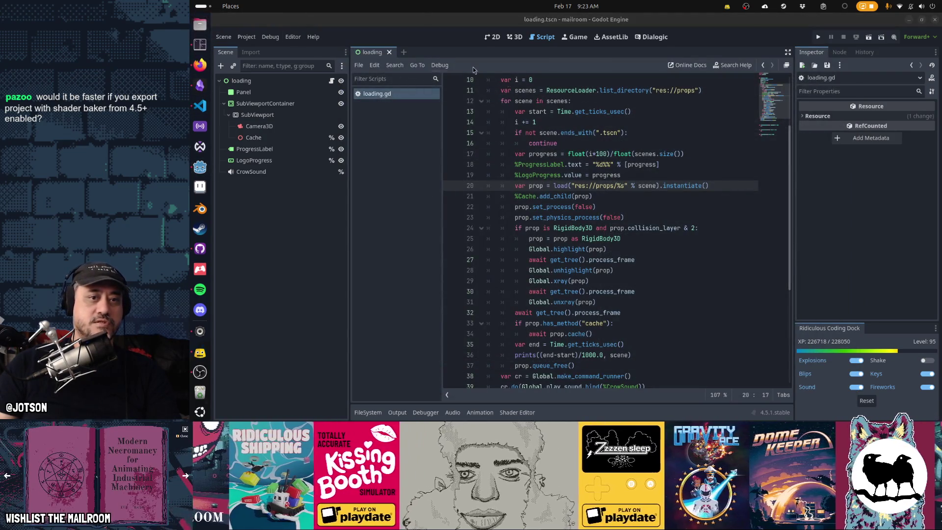
- In Files, navigate to the mailroom/build/output/linux-demo folder
{"action": "key", "text": "super+e"}
{"action": "left_click", "coordinate": [410, 200]}
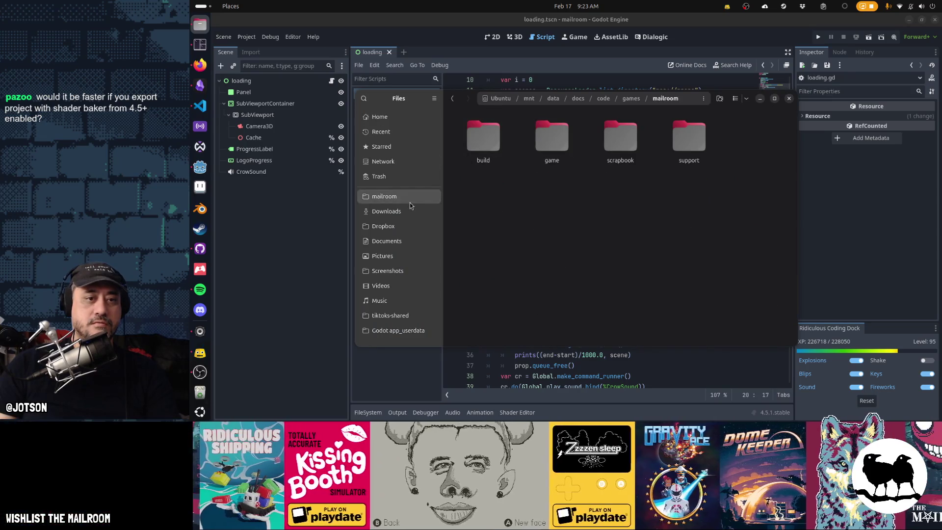
{"action": "double_click", "coordinate": [496, 143]}
{"action": "double_click", "coordinate": [496, 142]}
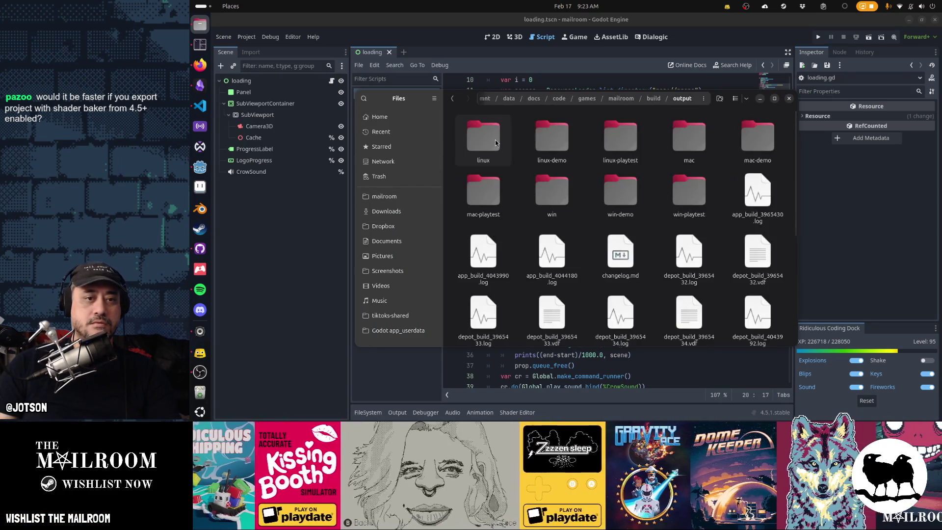
{"action": "double_click", "coordinate": [552, 142]}
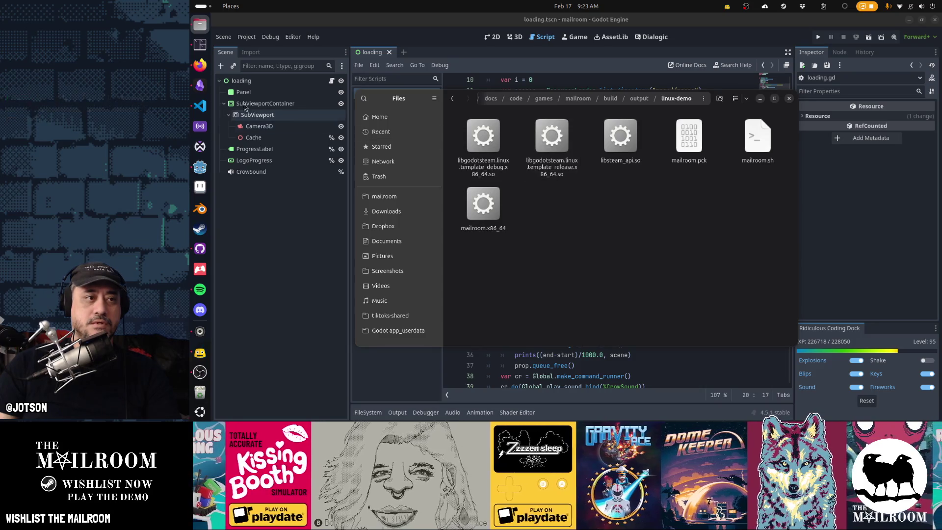
- Rerun clearshadercache in the terminal, then launch mailroom.x86_64 from linux-demo
{"action": "left_click", "coordinate": [201, 48]}
{"action": "key", "text": "Up"}
{"action": "key", "text": "Return"}
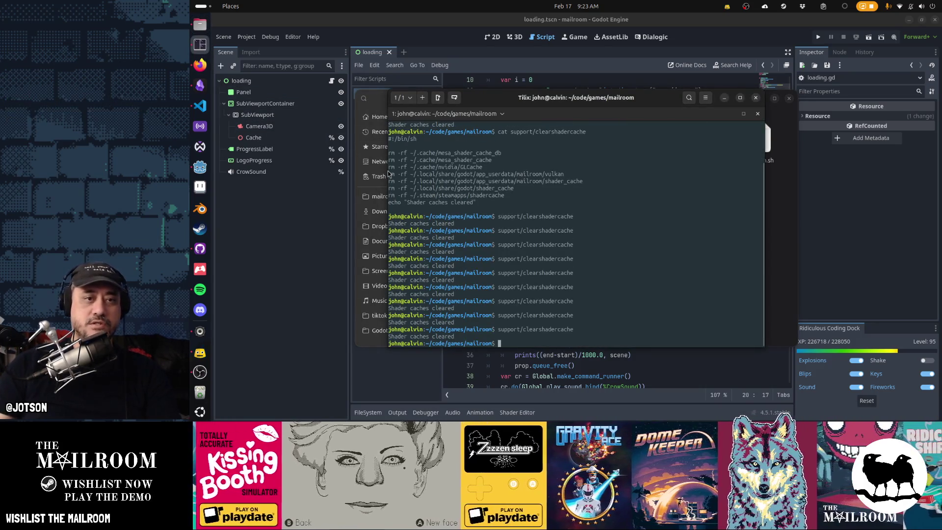
{"action": "left_click_drag", "start_coordinate": [379, 99], "coordinate": [325, 112]}
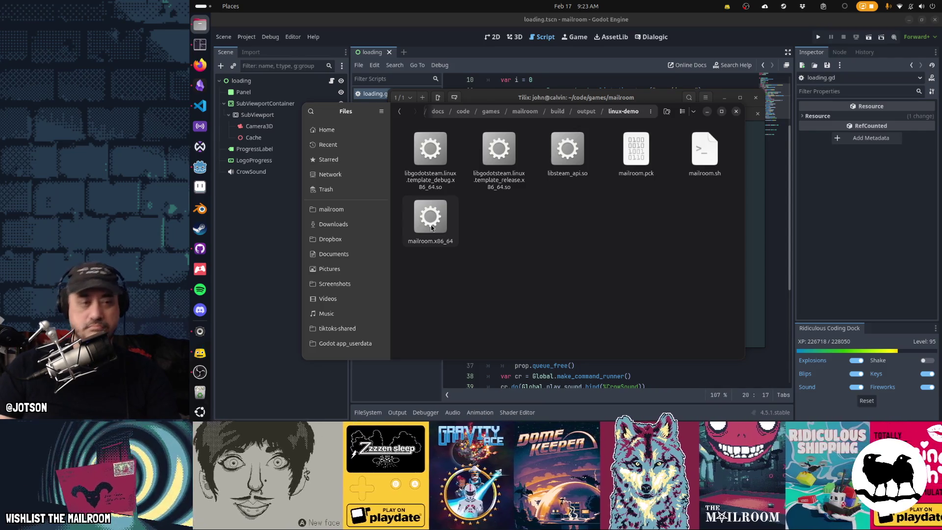
{"action": "left_click", "coordinate": [431, 225]}
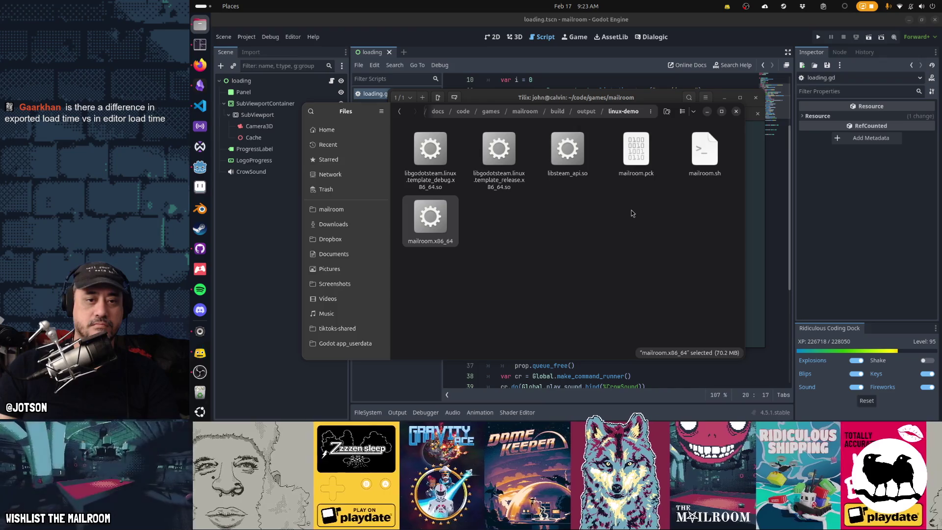
{"action": "key", "text": "Return"}
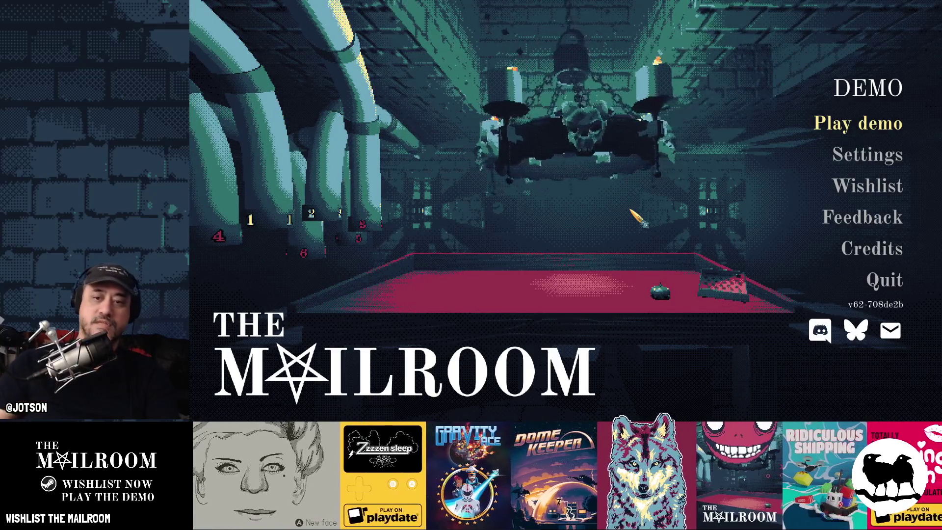
- Quit the exported demo from its title menu once it has loaded
{"action": "left_click", "coordinate": [888, 285]}
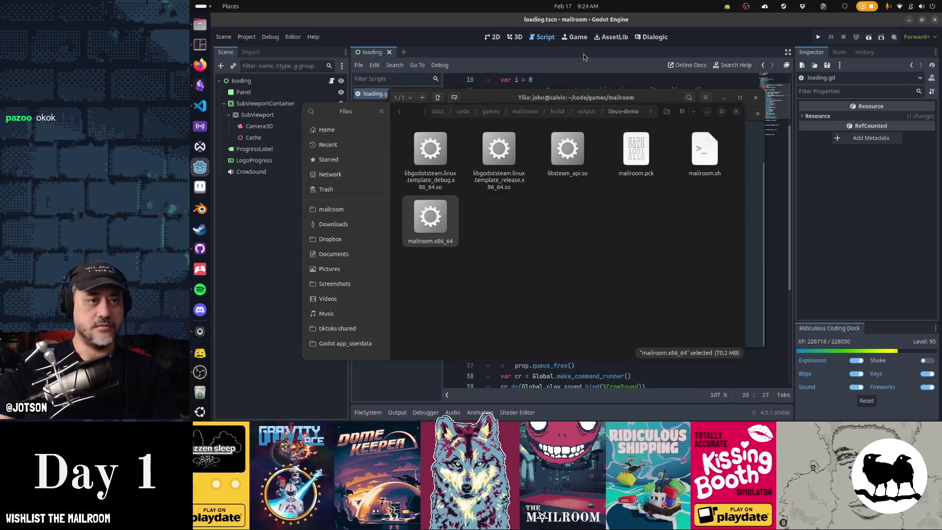
- Find bricks_fx.tscn with Quick Open, retrying the search as 'bricks', and open it
{"action": "key", "text": "shift+alt+o"}
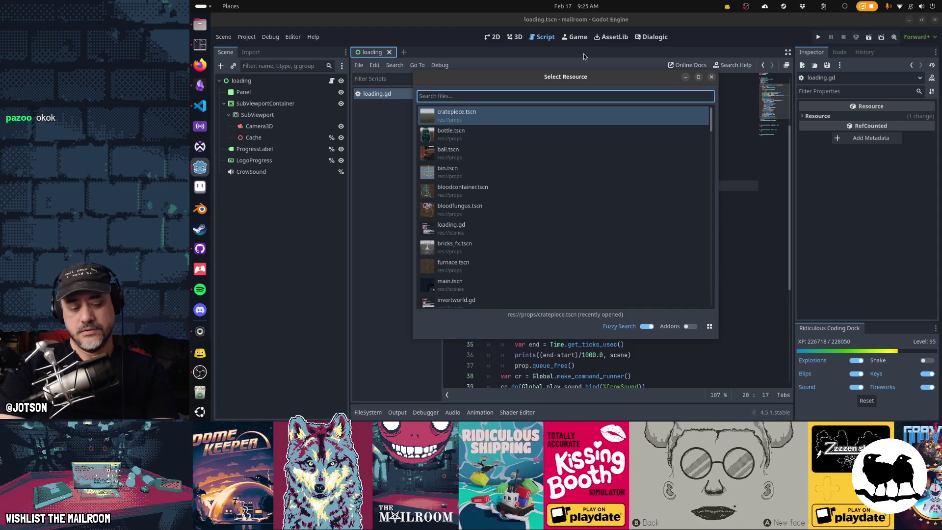
{"action": "type", "text": "fx"}
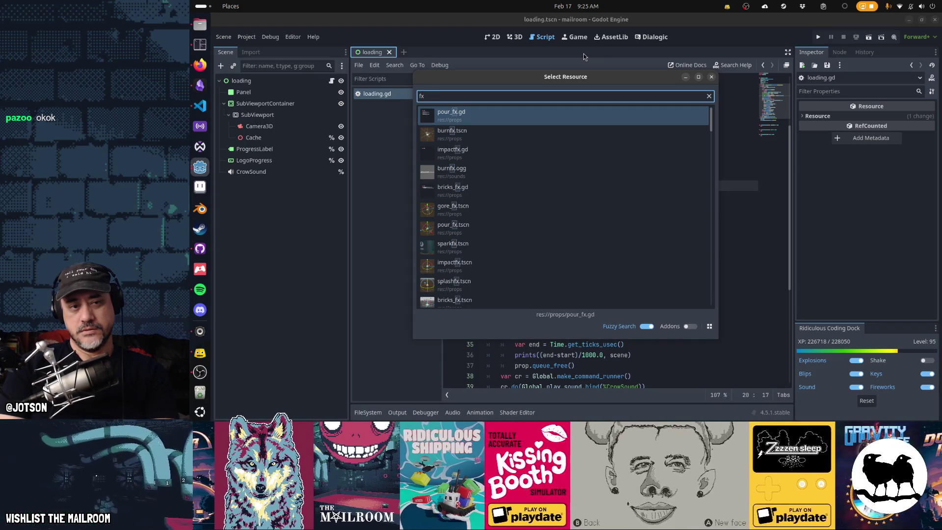
{"action": "key", "text": "Down"}
{"action": "key", "text": "Down"}
{"action": "key", "text": "Down"}
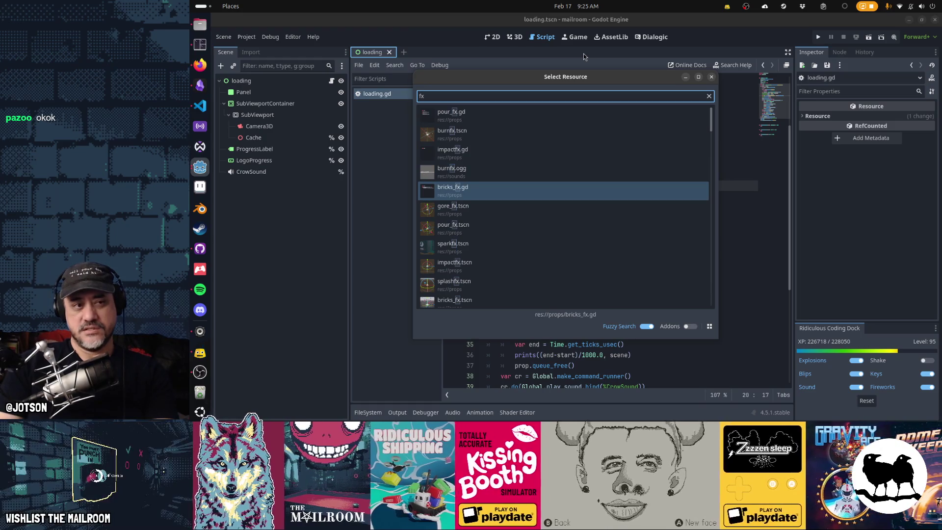
{"action": "key", "text": "Escape"}
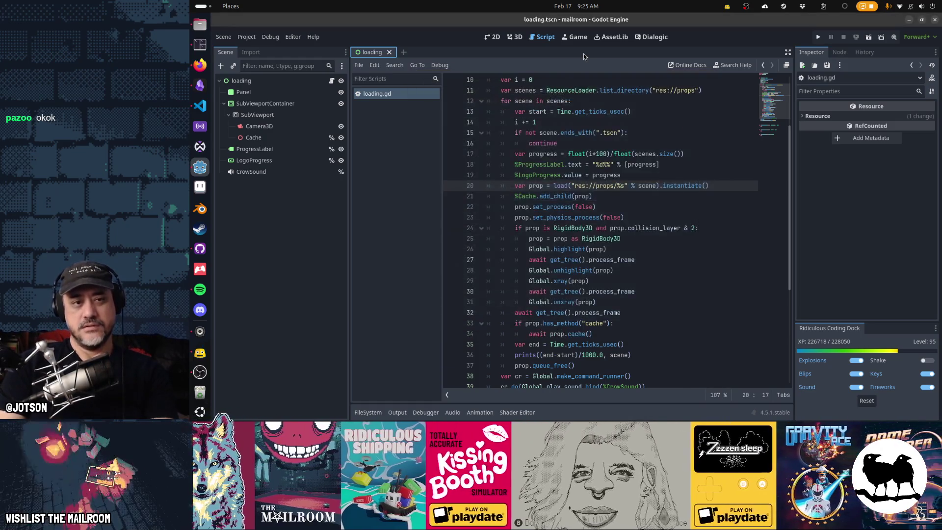
{"action": "key", "text": "shift+alt+o"}
{"action": "type", "text": "bricks"}
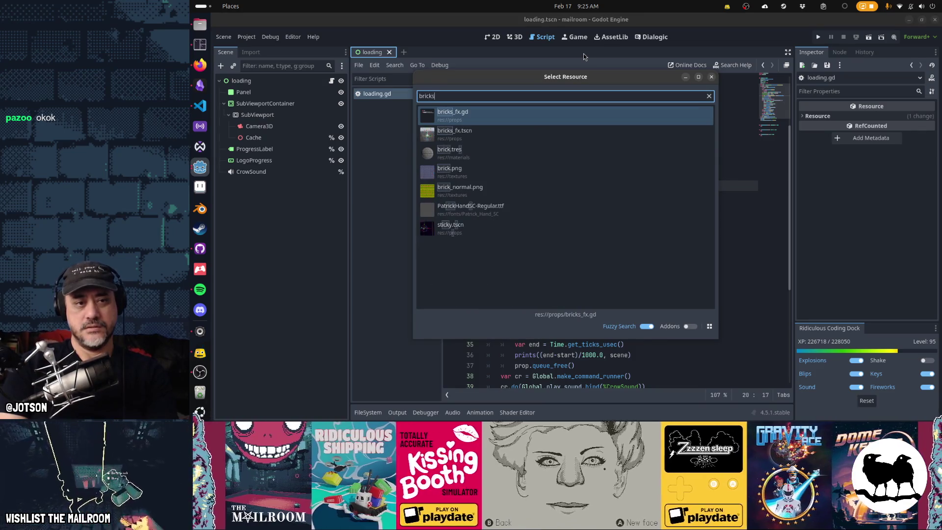
{"action": "key", "text": "Down"}
{"action": "key", "text": "Down"}
{"action": "key", "text": "Down"}
{"action": "key", "text": "Return"}
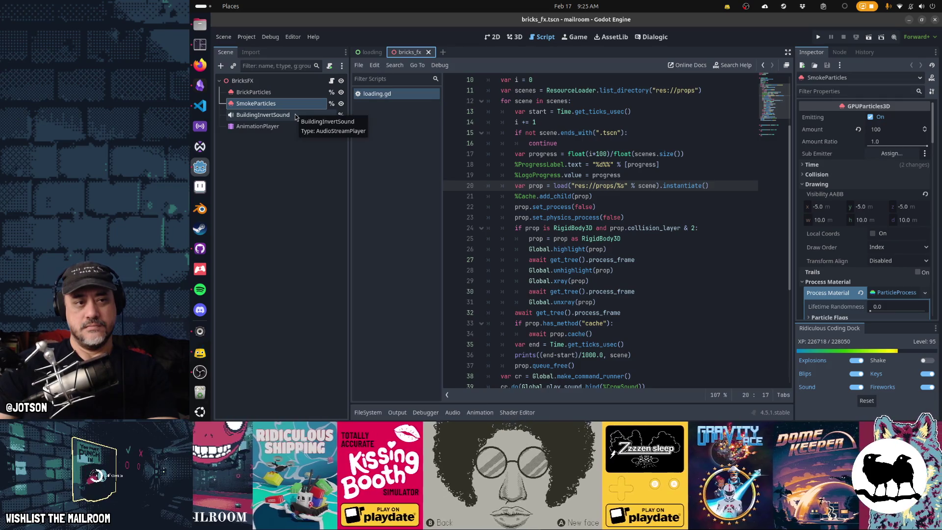
- Show AnimationPlayer's particle tracks in the Animation panel and inspect BuildingInvertSound's settings
{"action": "left_click", "coordinate": [479, 413]}
{"action": "left_click", "coordinate": [257, 127]}
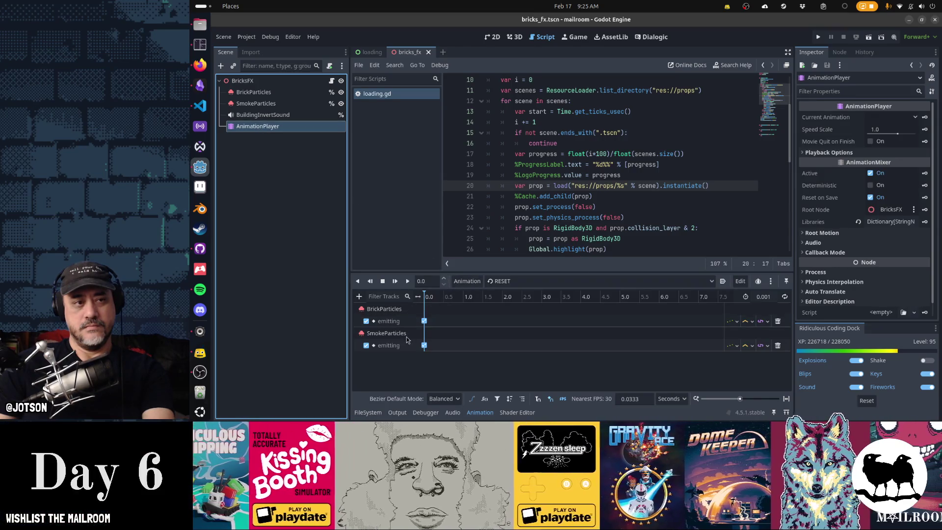
{"action": "left_click", "coordinate": [265, 114]}
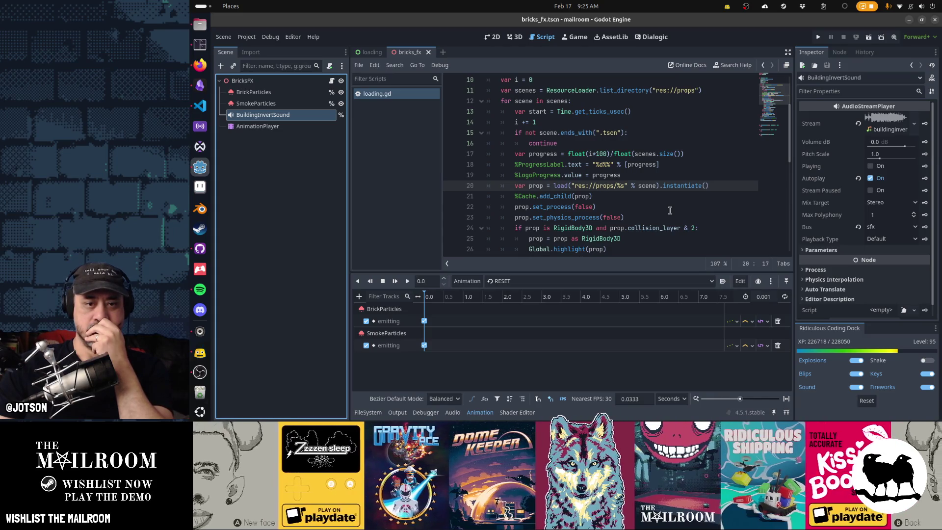
{"action": "scroll", "coordinate": [670, 211], "scroll_direction": "up", "scroll_amount": 3}
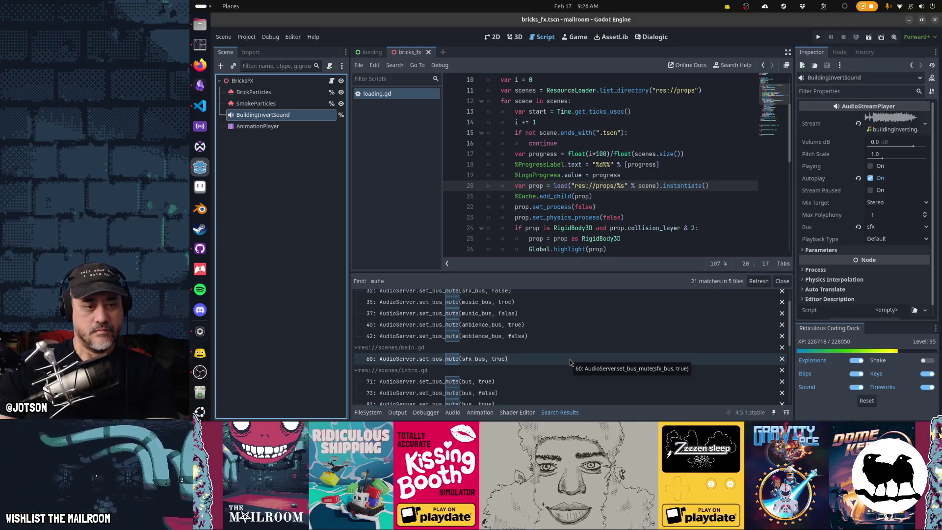
- Jump through the 'mute' results: intro.gd line 71, then global.gd lines 192, 203 and 191
{"action": "scroll", "coordinate": [570, 359], "scroll_direction": "down", "scroll_amount": 4}
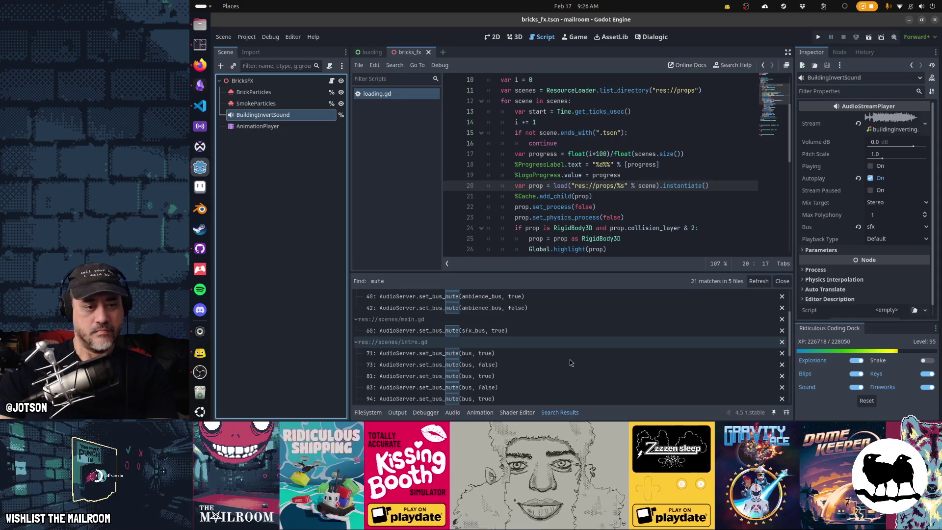
{"action": "scroll", "coordinate": [571, 362], "scroll_direction": "down", "scroll_amount": 2}
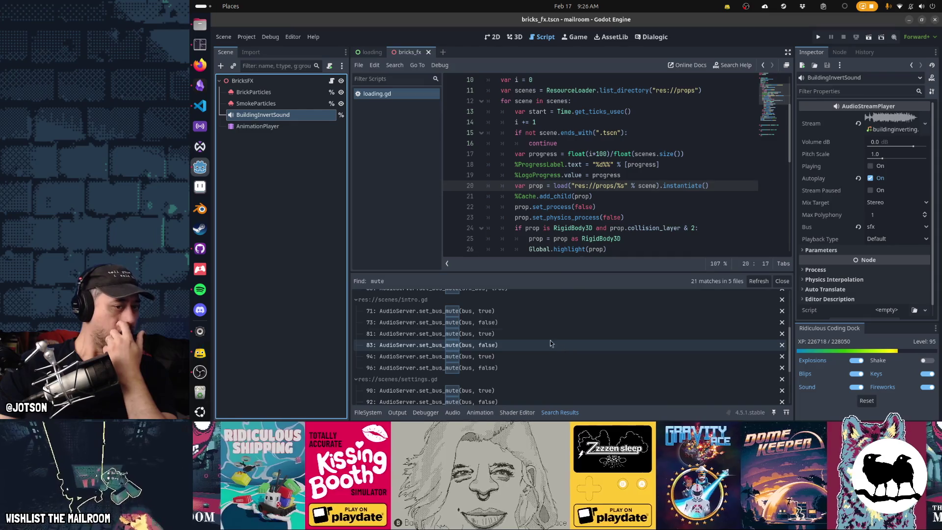
{"action": "left_click", "coordinate": [515, 313]}
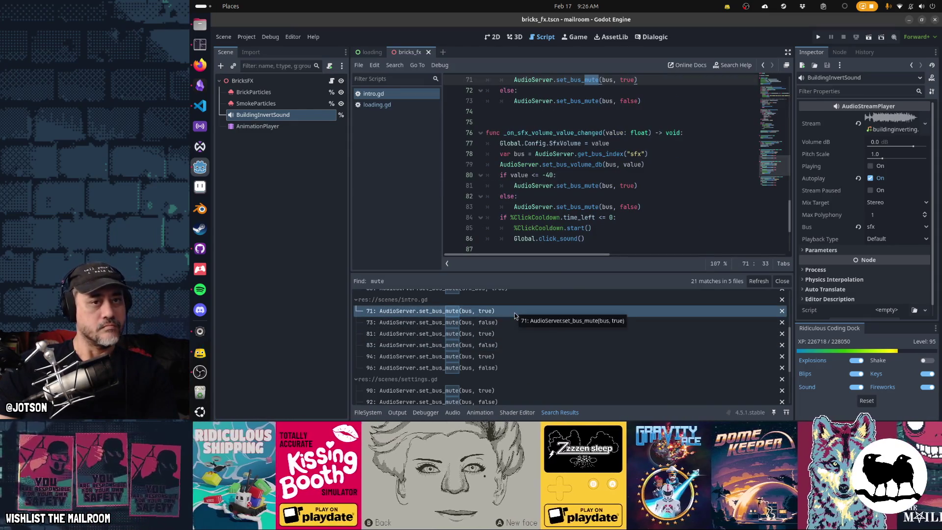
{"action": "scroll", "coordinate": [541, 343], "scroll_direction": "down", "scroll_amount": 2}
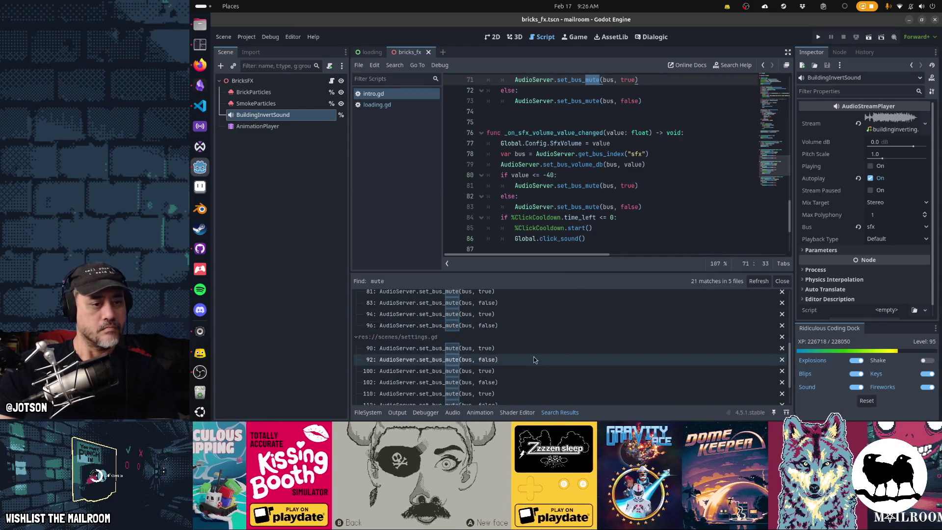
{"action": "scroll", "coordinate": [535, 359], "scroll_direction": "down", "scroll_amount": 2}
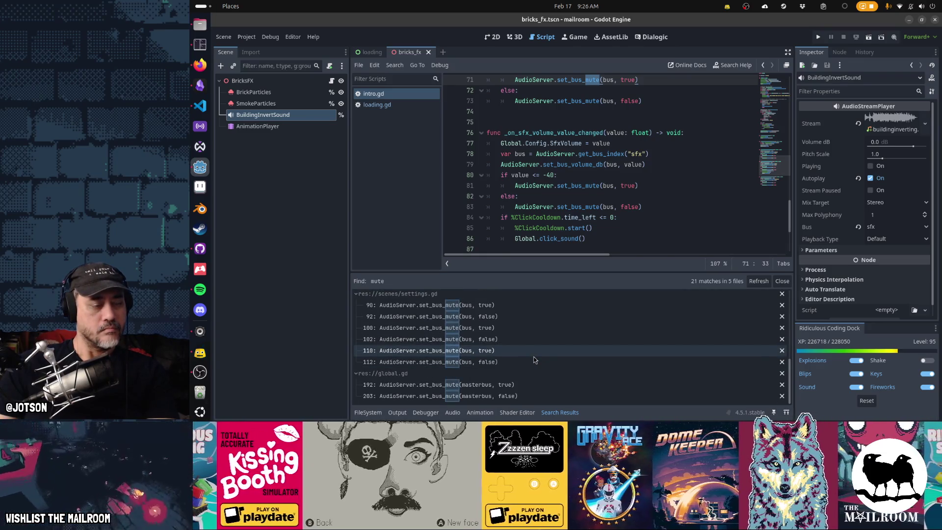
{"action": "left_click", "coordinate": [525, 385]}
{"action": "scroll", "coordinate": [639, 196], "scroll_direction": "up", "scroll_amount": 4}
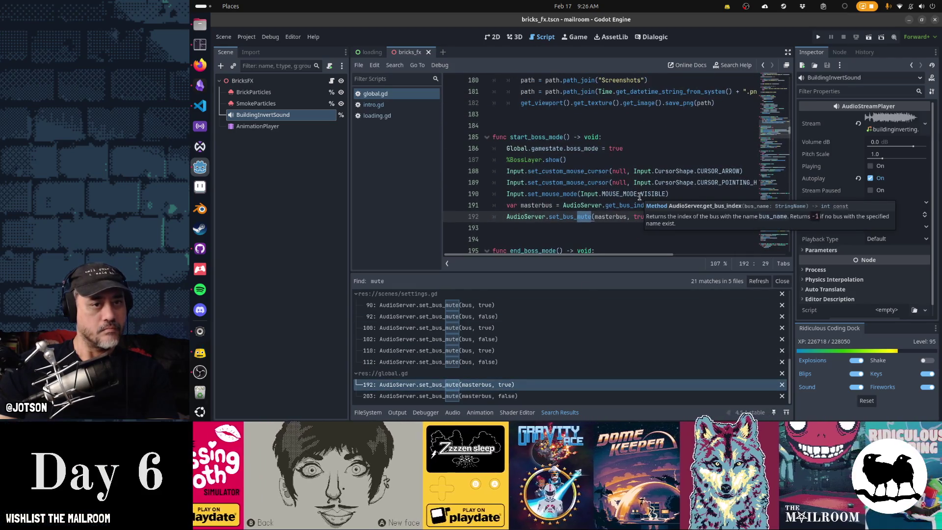
{"action": "scroll", "coordinate": [612, 201], "scroll_direction": "down", "scroll_amount": 1}
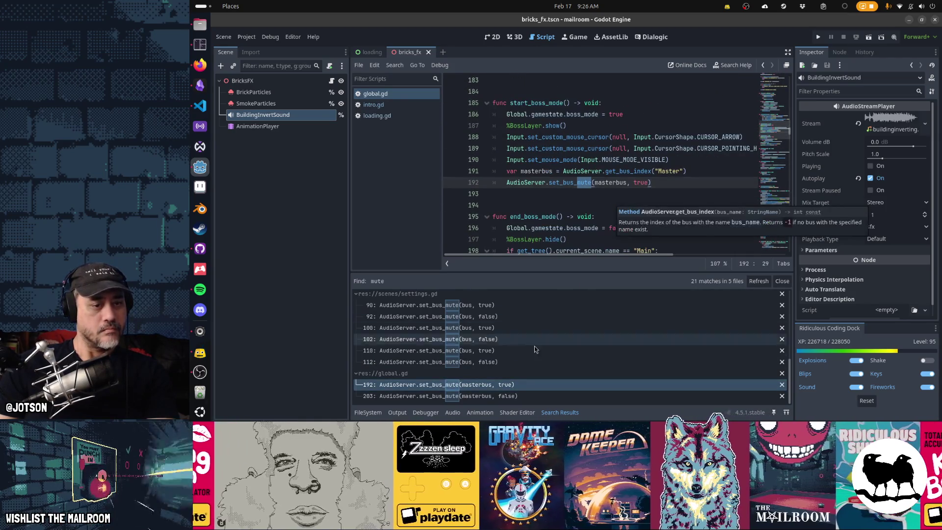
{"action": "left_click", "coordinate": [528, 396]}
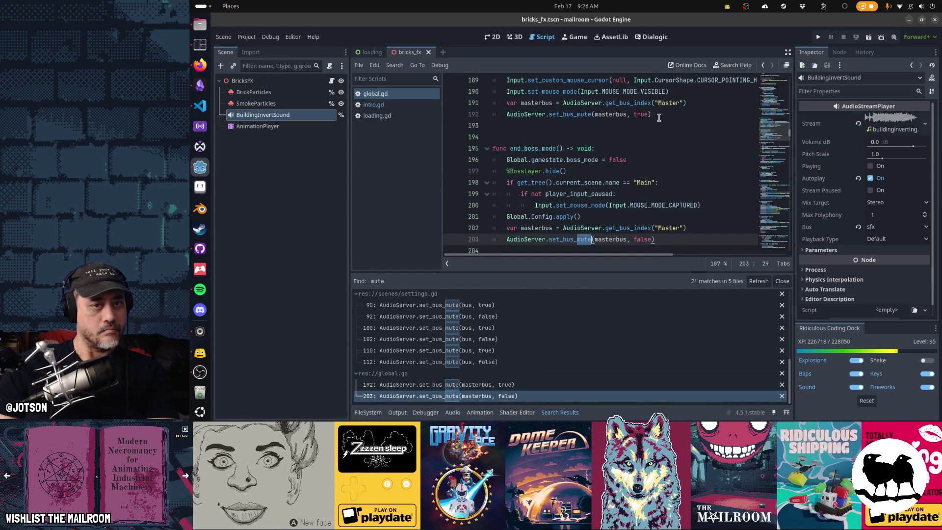
{"action": "left_click", "coordinate": [699, 103]}
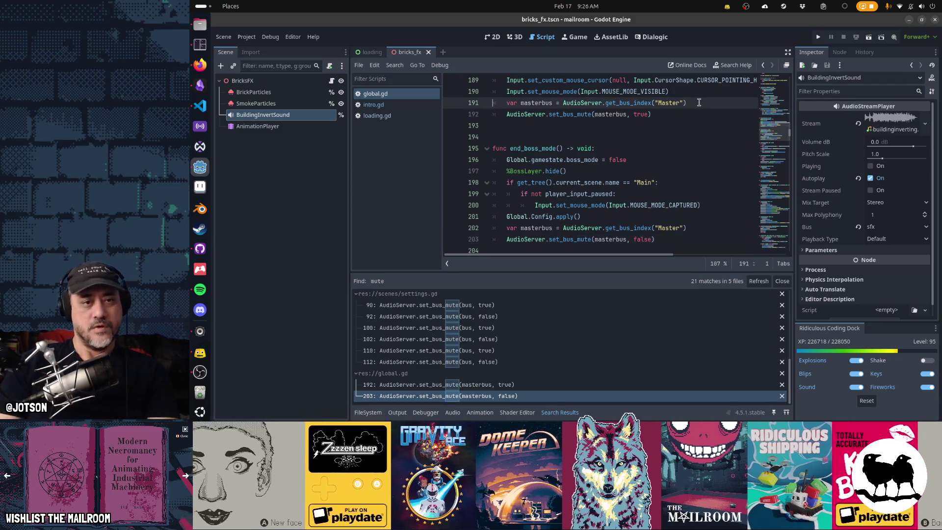
- Paste global.gd's Master bus lookup and mute lines at the top of _ready in loading.gd
{"action": "key", "text": "shift+Down"}
{"action": "key", "text": "shift+Down"}
{"action": "key", "text": "ctrl+c"}
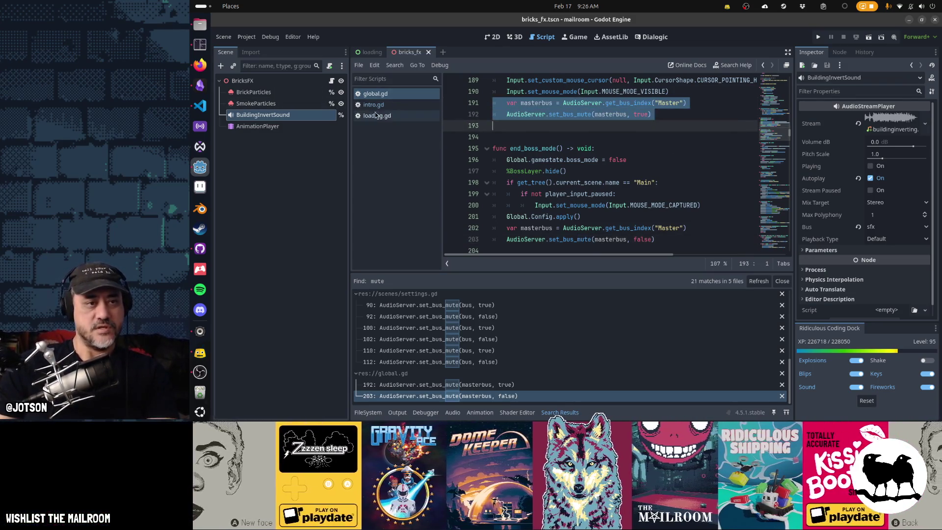
{"action": "left_click", "coordinate": [376, 114]}
{"action": "scroll", "coordinate": [615, 133], "scroll_direction": "up", "scroll_amount": 5}
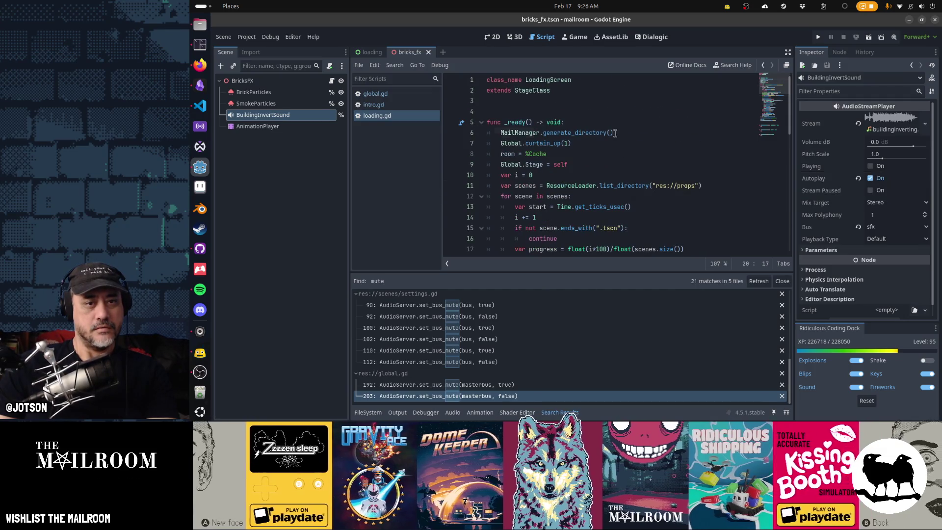
{"action": "left_click", "coordinate": [615, 133]}
{"action": "key", "text": "ctrl+v"}
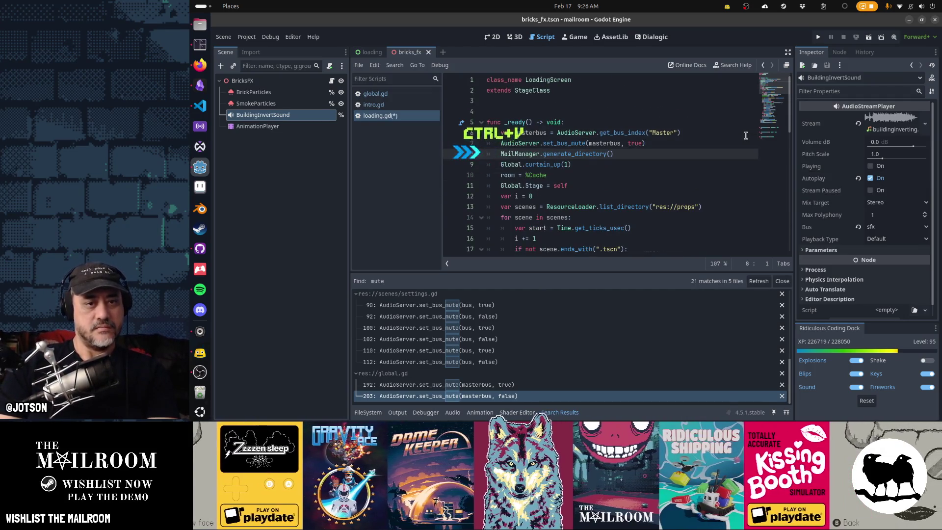
{"action": "key", "text": "Return"}
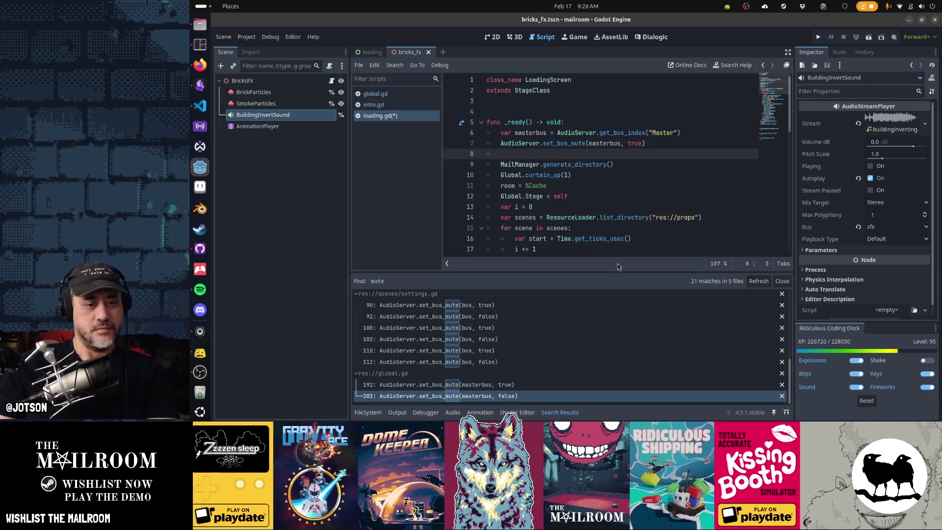
- Insert set_bus_mute(masterbus, false) on a new line above var cr in loading.gd
{"action": "left_click", "coordinate": [521, 396]}
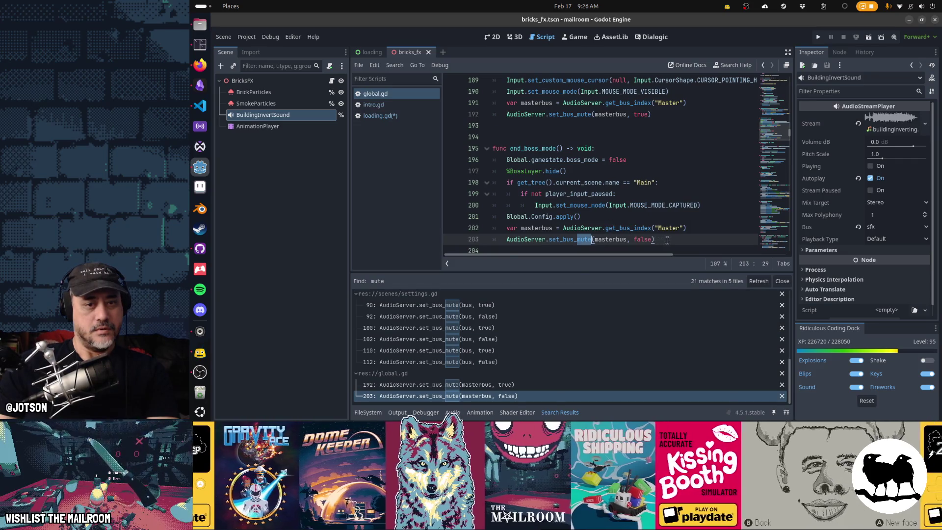
{"action": "scroll", "coordinate": [638, 206], "scroll_direction": "up", "scroll_amount": 5}
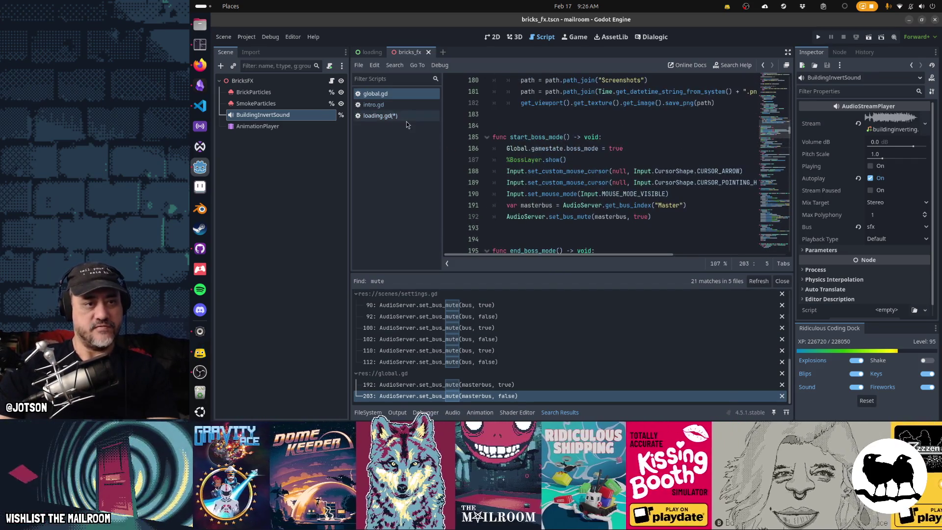
{"action": "left_click", "coordinate": [383, 116]}
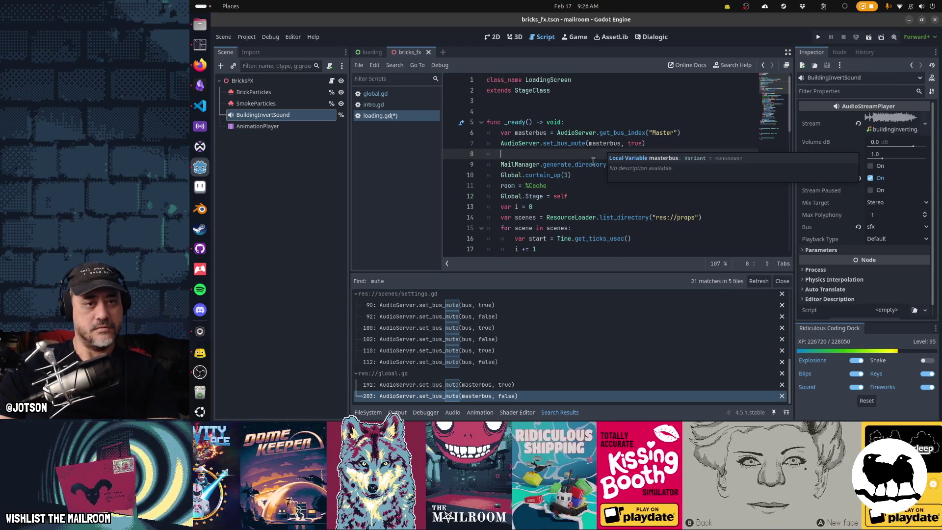
{"action": "scroll", "coordinate": [593, 162], "scroll_direction": "down", "scroll_amount": 5}
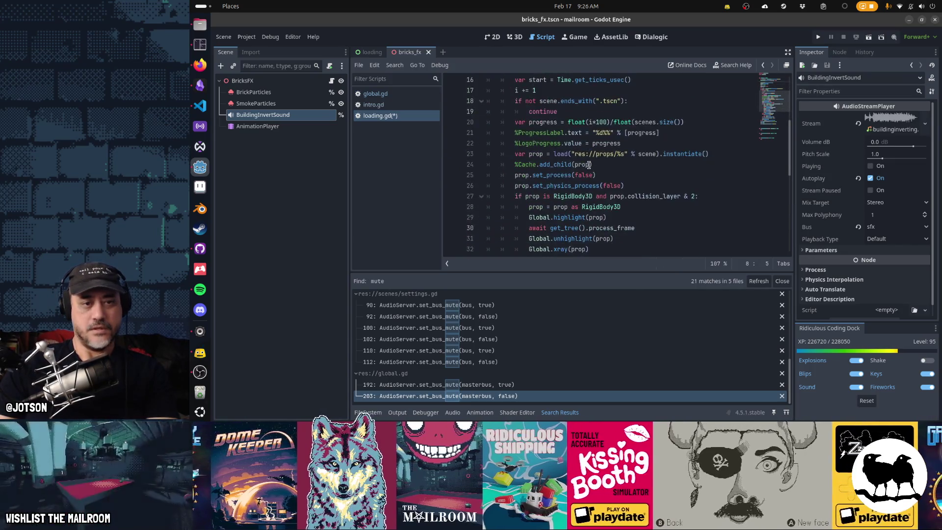
{"action": "scroll", "coordinate": [588, 164], "scroll_direction": "down", "scroll_amount": 6}
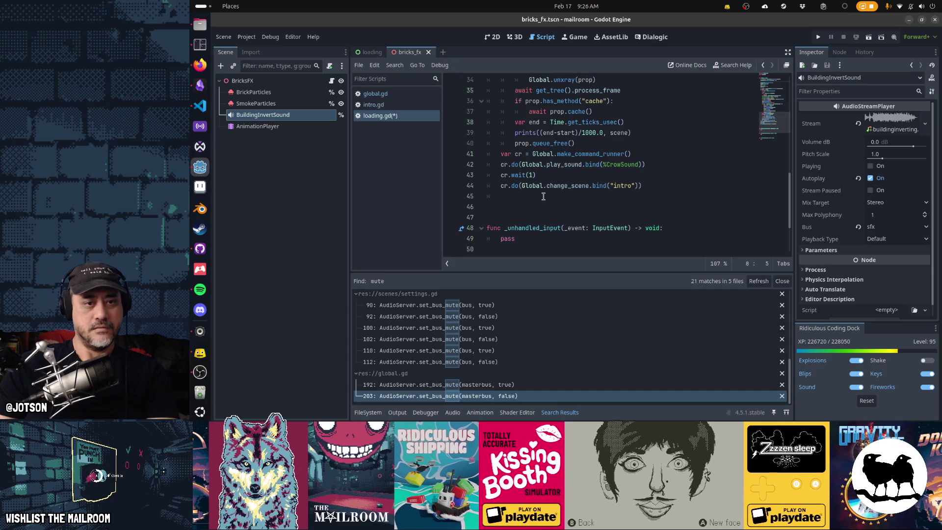
{"action": "left_click", "coordinate": [578, 154]}
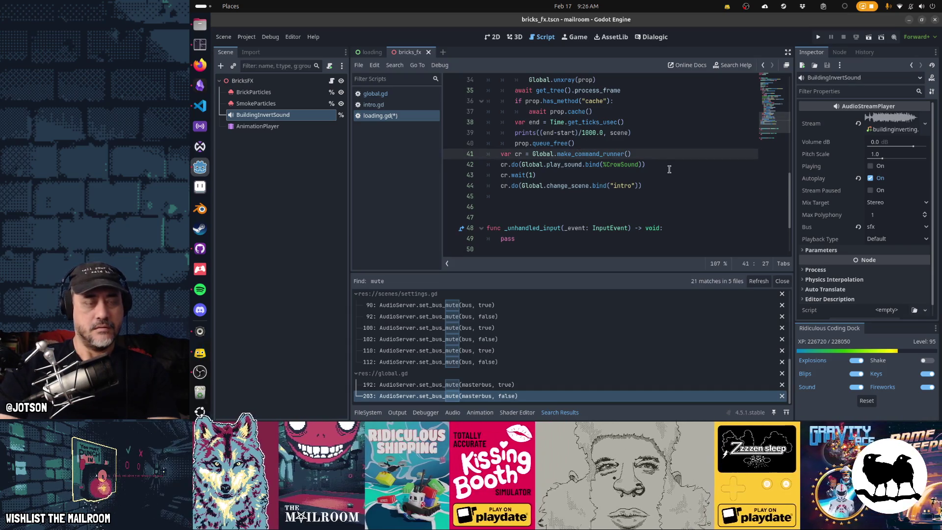
{"action": "key", "text": "Return"}
{"action": "key", "text": "ctrl+v"}
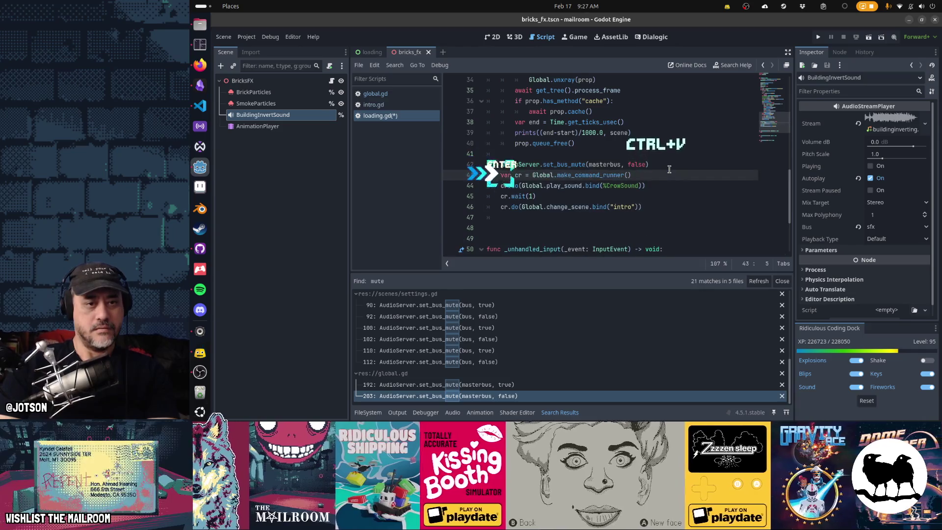
{"action": "key", "text": "Return"}
{"action": "key", "text": "Return"}
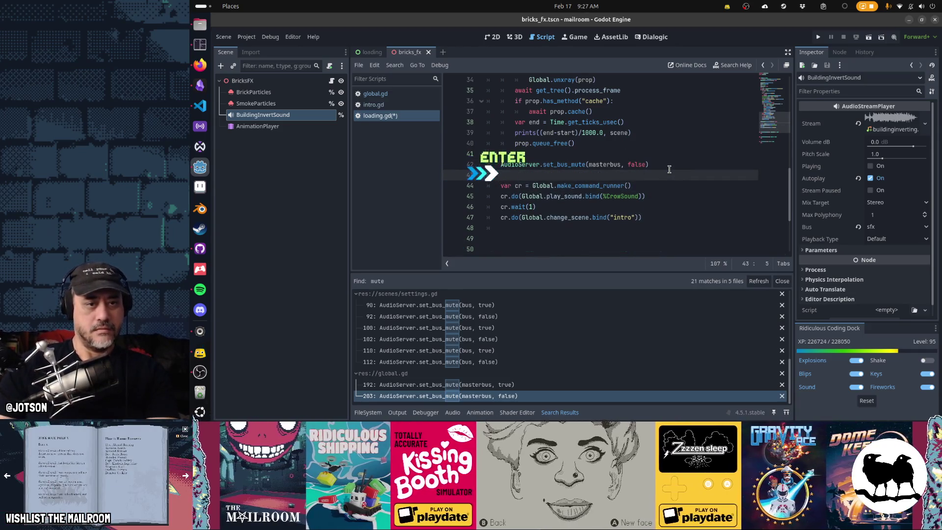
- Save loading.gd and run the project to test the loading screen
{"action": "scroll", "coordinate": [637, 185], "scroll_direction": "up", "scroll_amount": 10}
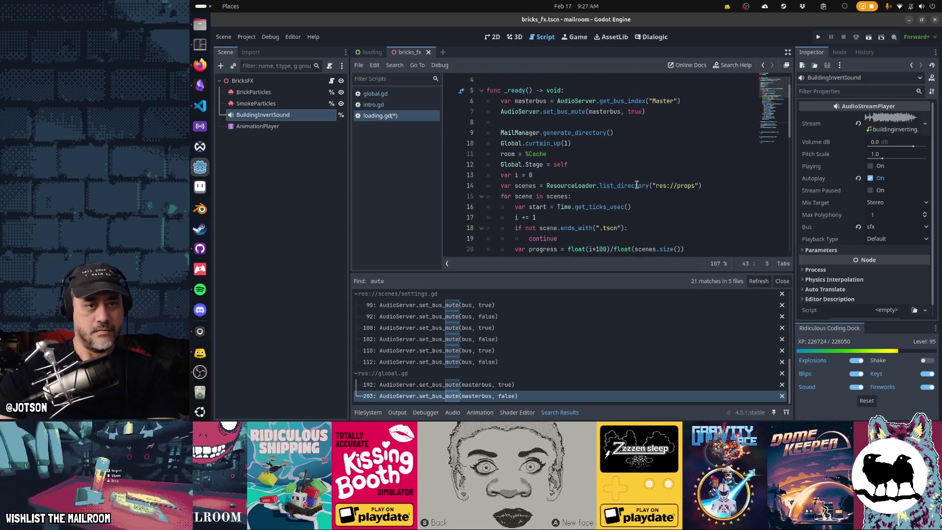
{"action": "scroll", "coordinate": [636, 185], "scroll_direction": "down", "scroll_amount": 3}
{"action": "key", "text": "ctrl+s"}
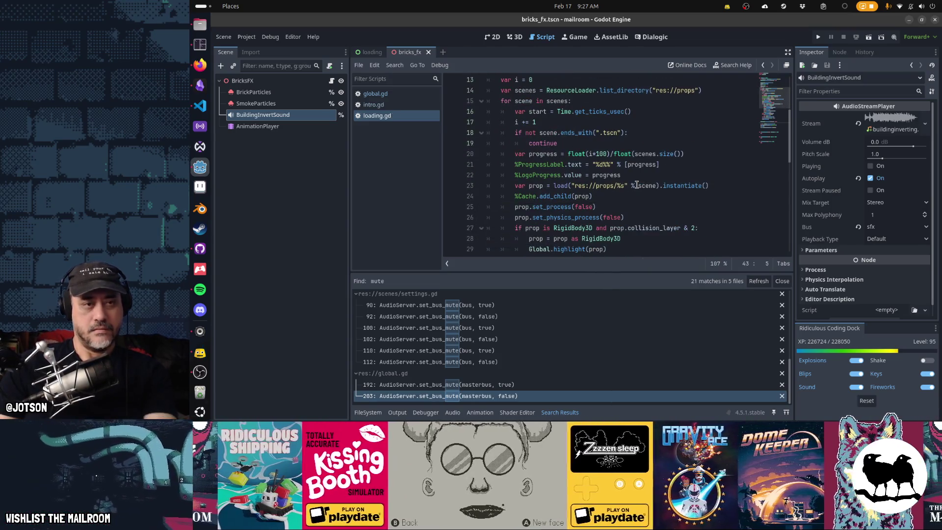
{"action": "key", "text": "F5"}
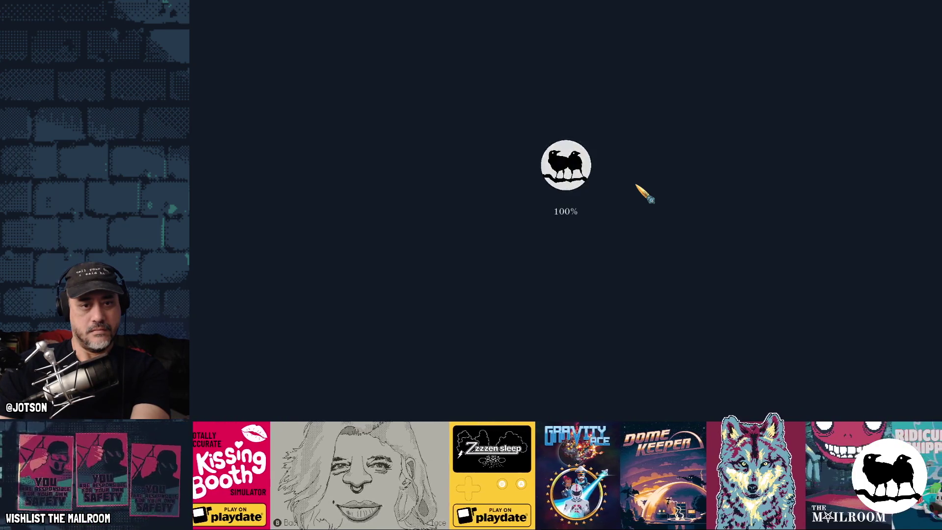
{"action": "key", "text": "alt+F4"}
{"action": "key", "text": "F5"}
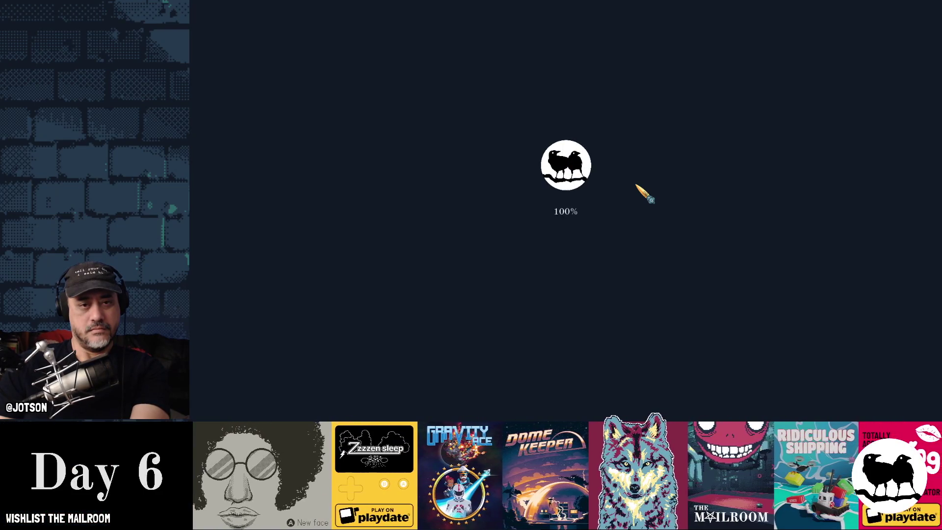
{"action": "key", "text": "alt+F4"}
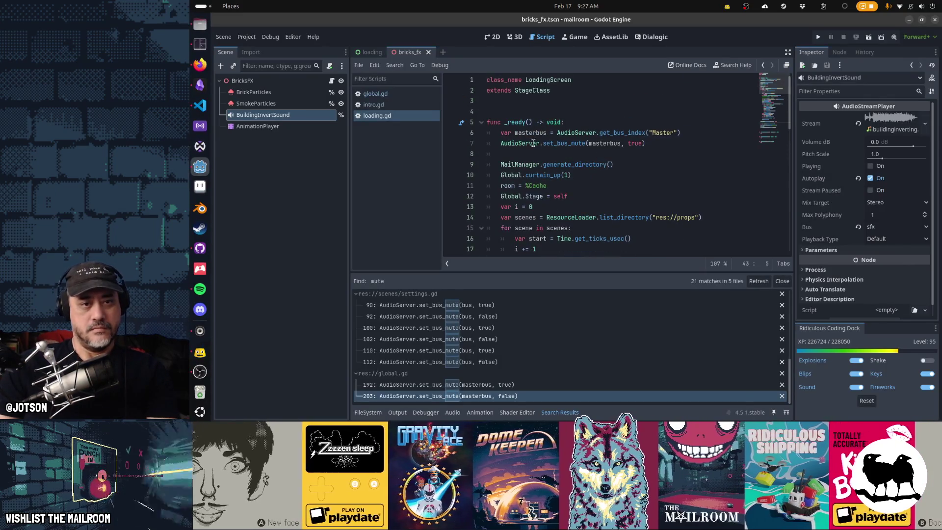
{"action": "left_click", "coordinate": [501, 143]}
{"action": "type", "text": "#"}
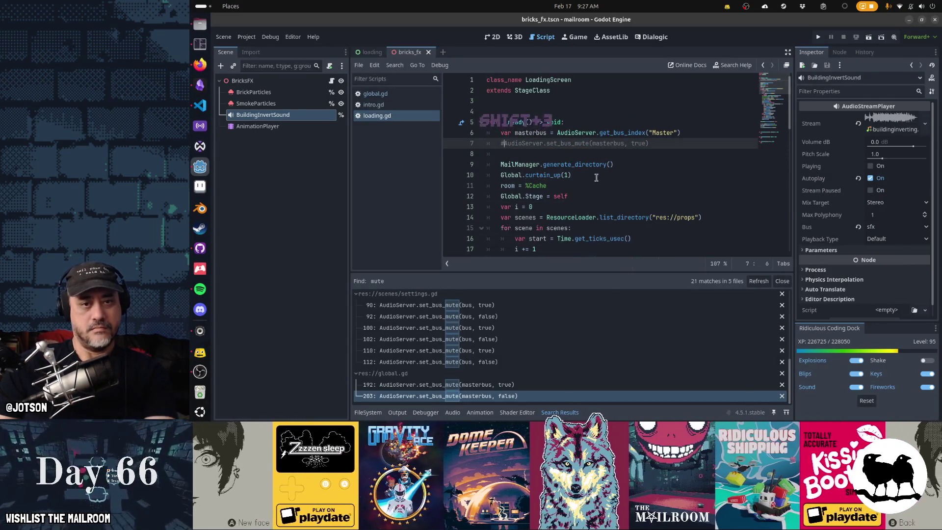
{"action": "key", "text": "F5"}
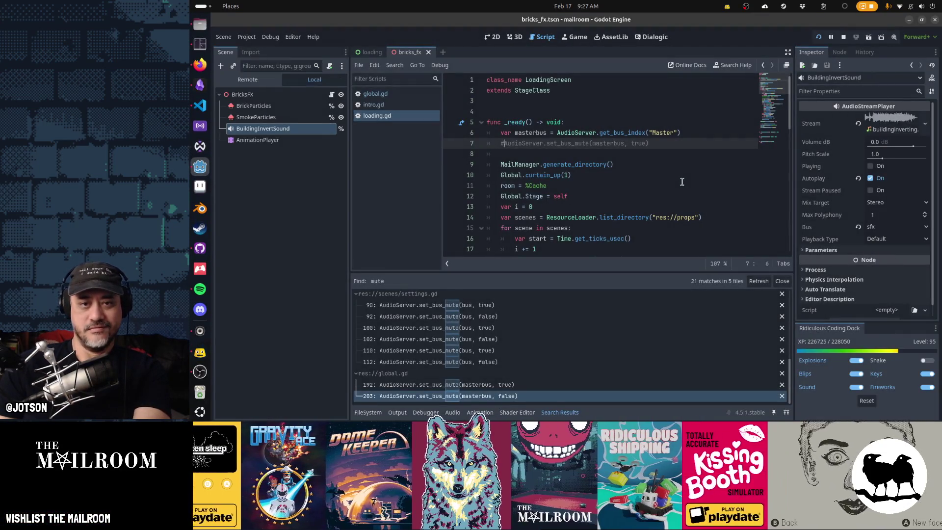
{"action": "key", "text": "F5"}
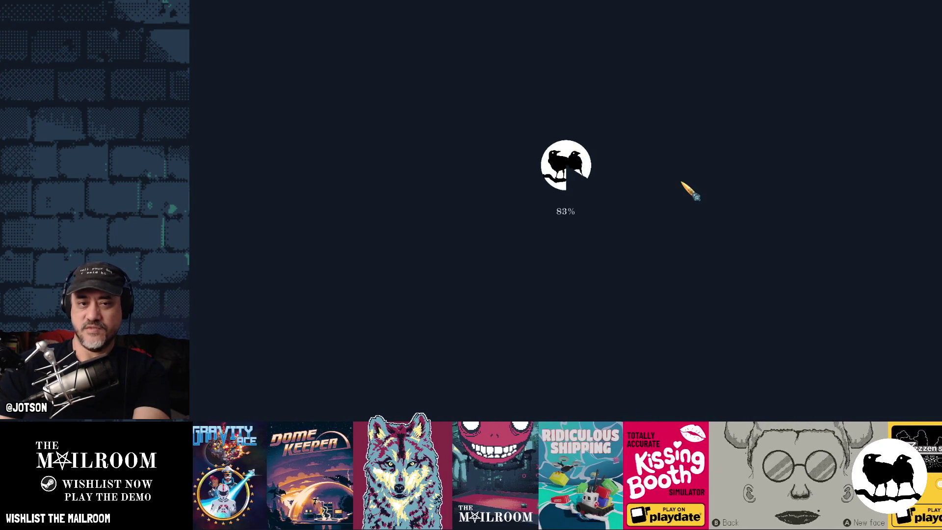
{"action": "key", "text": "F5"}
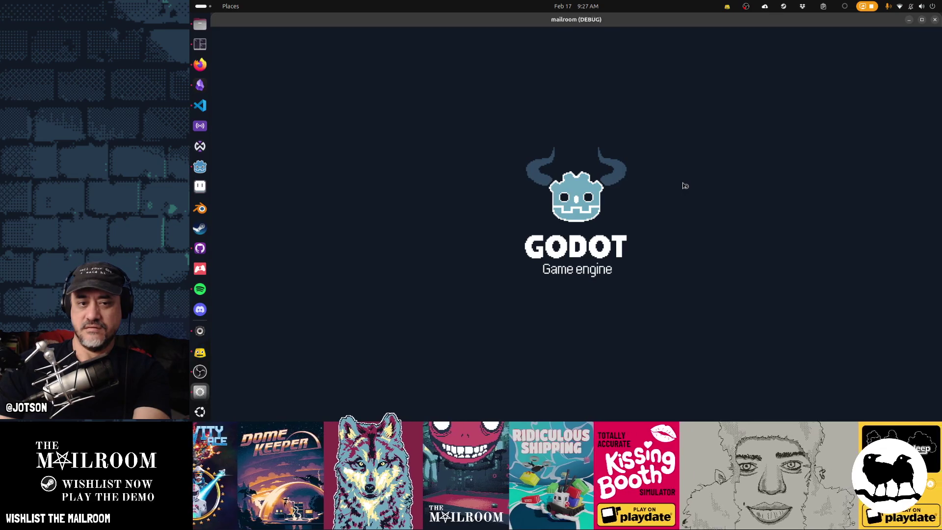
{"action": "key", "text": "F8"}
{"action": "key", "text": "BackSpace"}
{"action": "key", "text": "F5"}
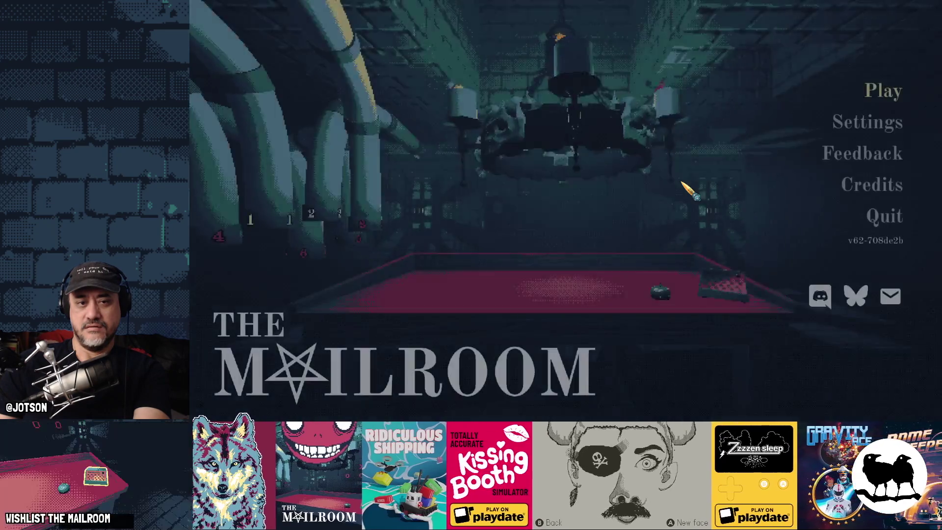
{"action": "key", "text": "F8"}
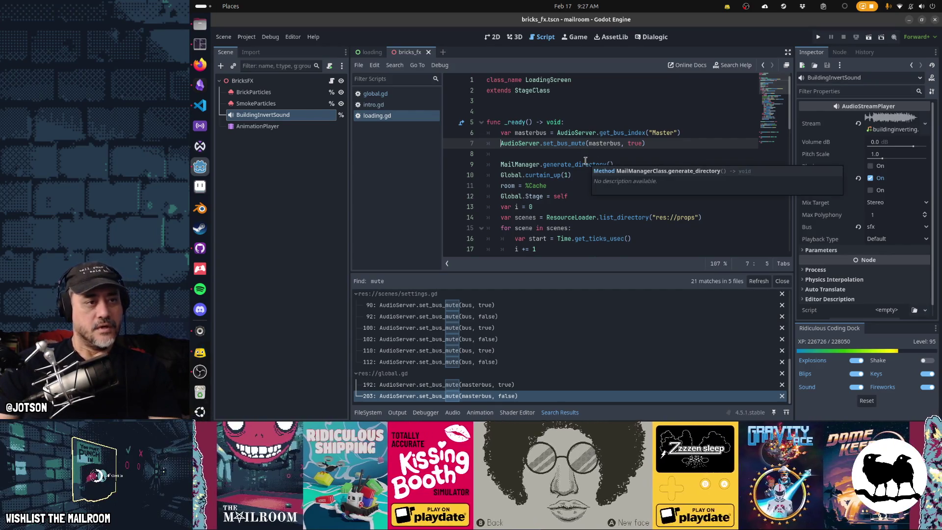
- Close the bricks_fx tab, switch to the 2D view, and select ProgressLabel
{"action": "middle_click", "coordinate": [418, 57]}
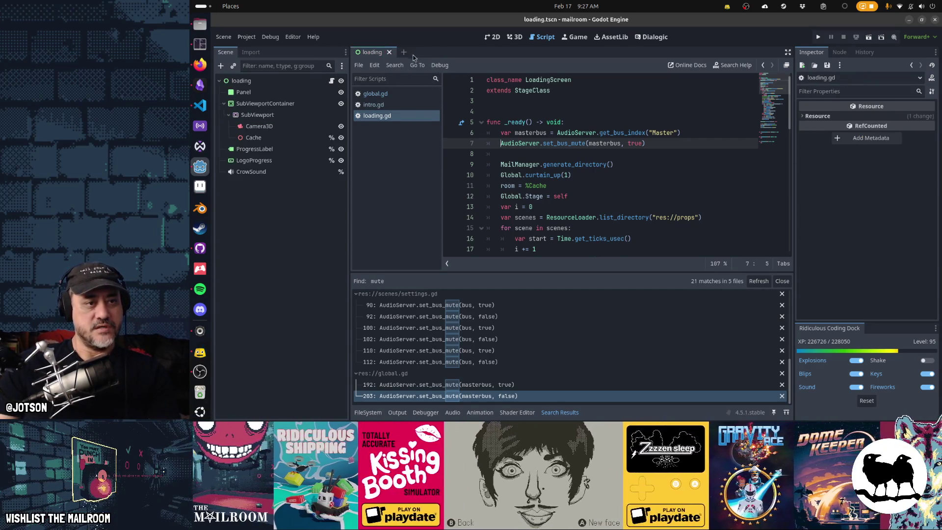
{"action": "key", "text": "ctrl+F2"}
{"action": "key", "text": "ctrl+F1"}
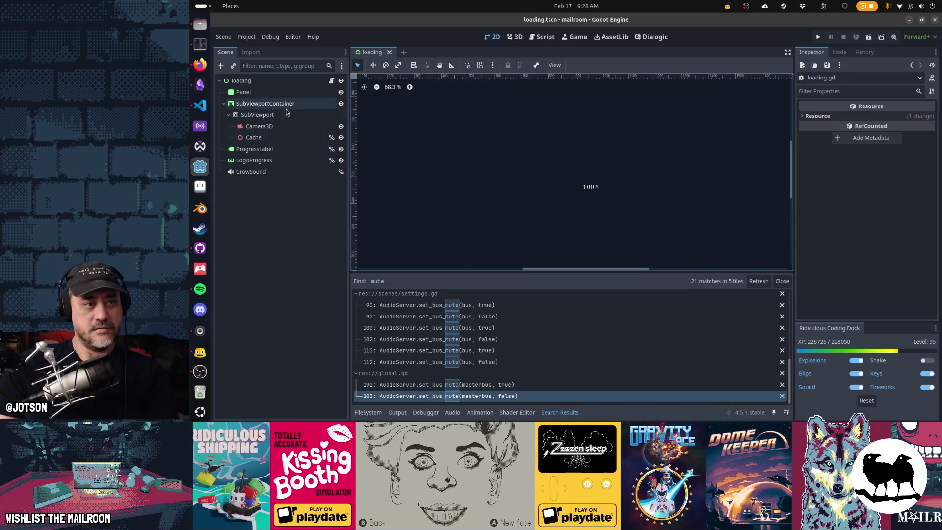
{"action": "left_click", "coordinate": [281, 96]}
{"action": "left_click", "coordinate": [276, 153]}
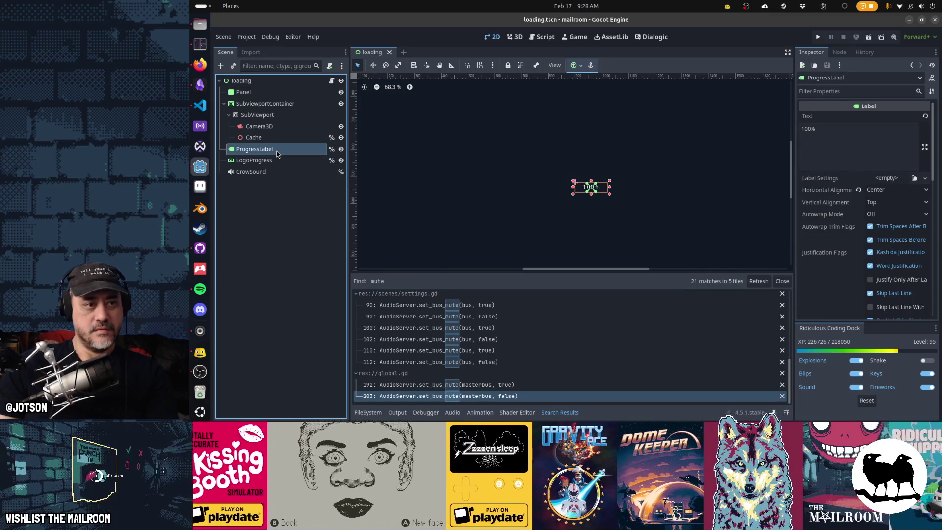
- Duplicate ProgressLabel, rename the copy LoadingLabel, and start editing its Text
{"action": "key", "text": "ctrl+d"}
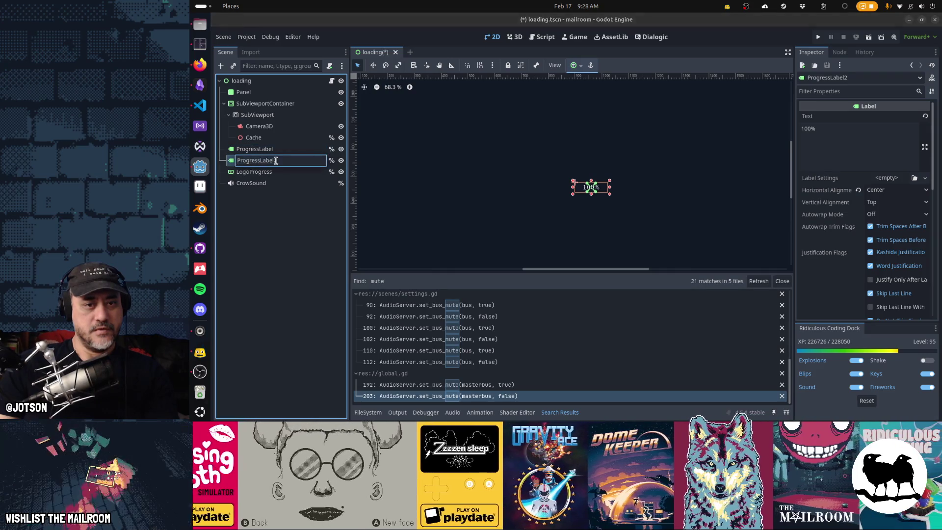
{"action": "key", "text": "F2"}
{"action": "type", "text": "Loa"}
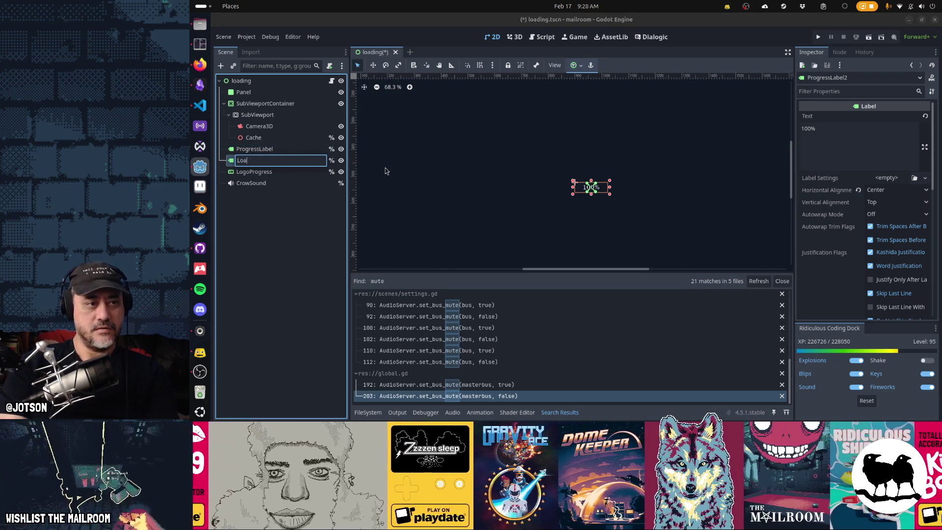
{"action": "type", "text": "dingLabel"}
{"action": "key", "text": "Return"}
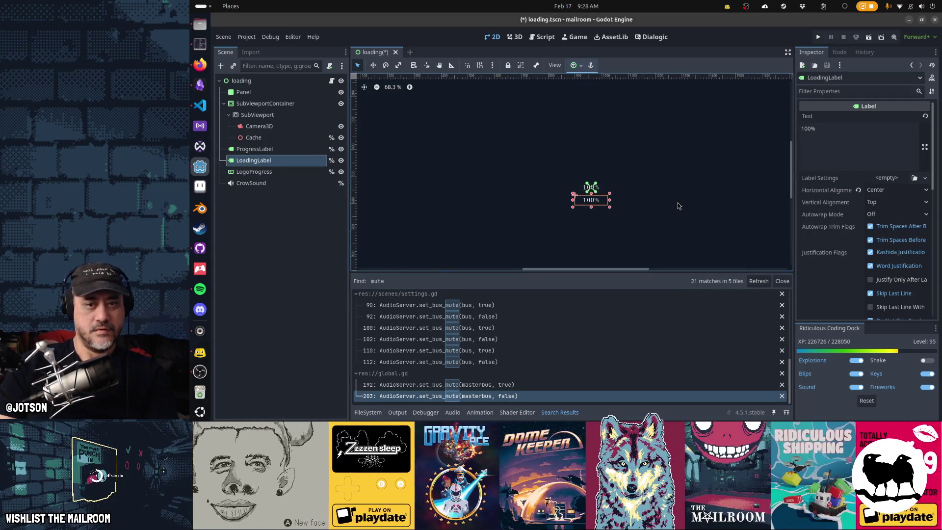
{"action": "left_click", "coordinate": [874, 137]}
{"action": "type", "text": "First time"}
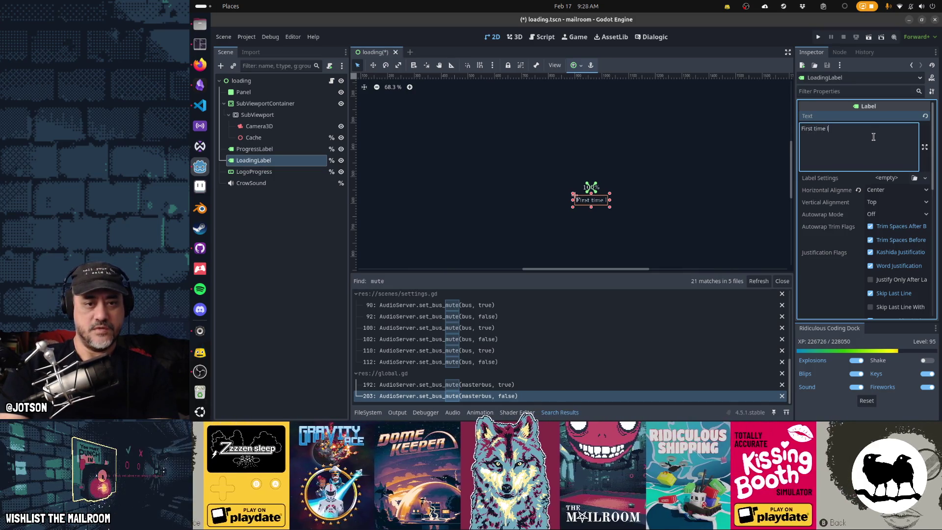
- Try phrases like 'loading is' and 'a few seconds while this runs...' in LoadingLabel's Text
{"action": "type", "text": "loading is"}
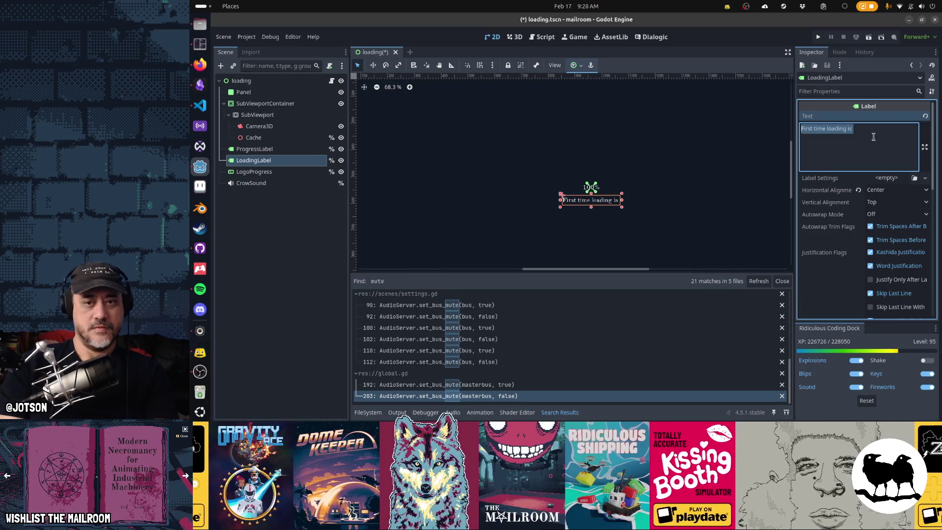
{"action": "type", "text": "Compiling only happens on f"}
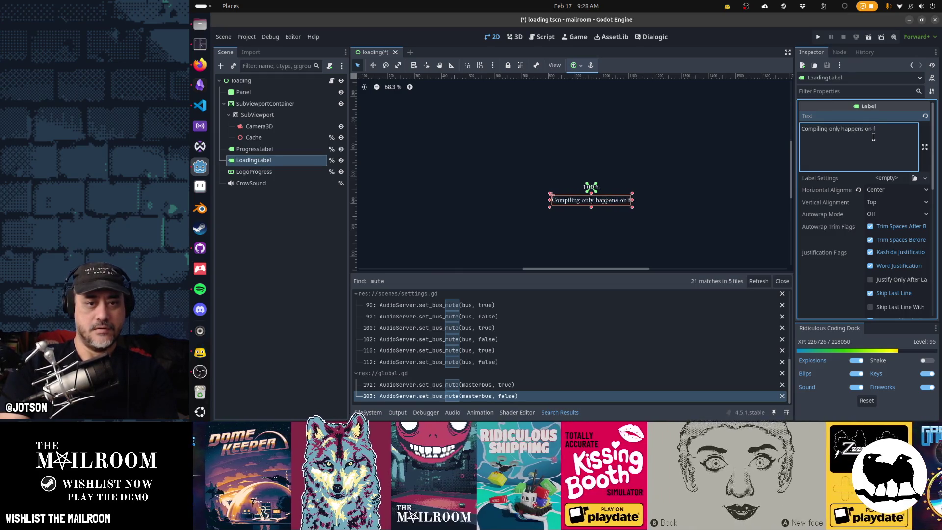
{"action": "key", "text": "ctrl+a"}
{"action": "key", "text": "BackSpace"}
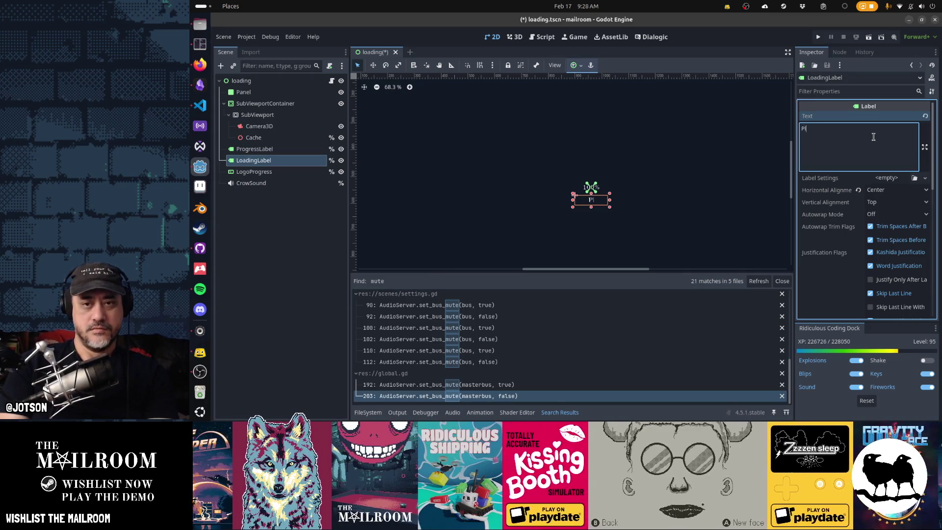
{"action": "type", "text": "a f"}
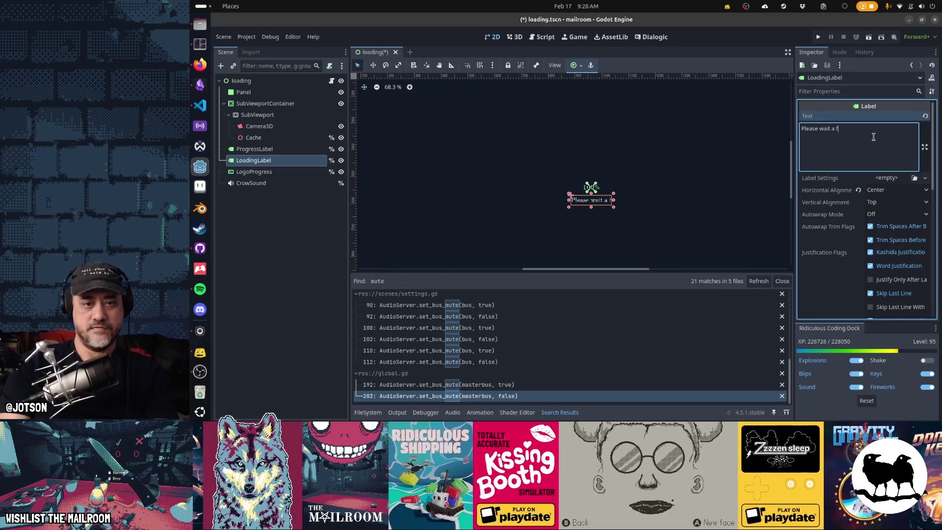
{"action": "type", "text": "ew seconds while this runs on the f"}
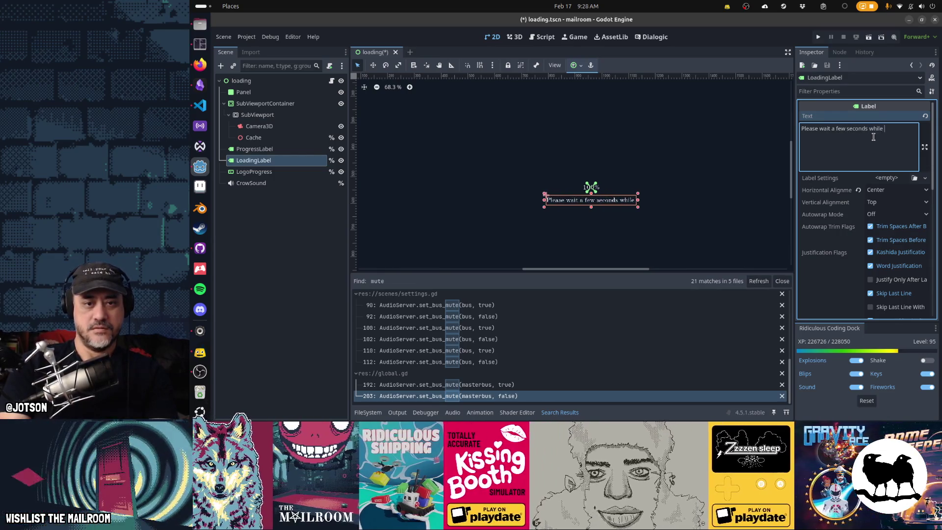
{"action": "key", "text": "BackSpace"}
{"action": "key", "text": "BackSpace"}
{"action": "key", "text": "BackSpace"}
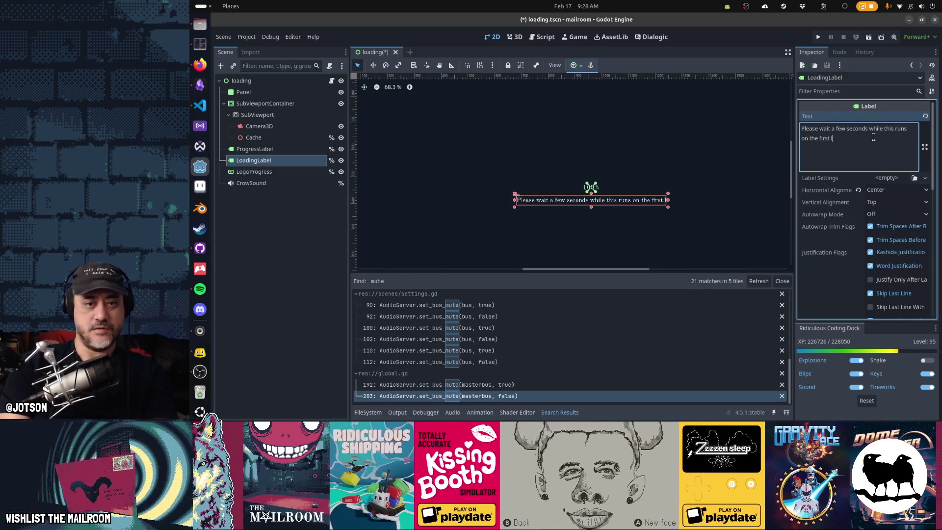
{"action": "key", "text": "ctrl+a"}
{"action": "key", "text": "BackSpace"}
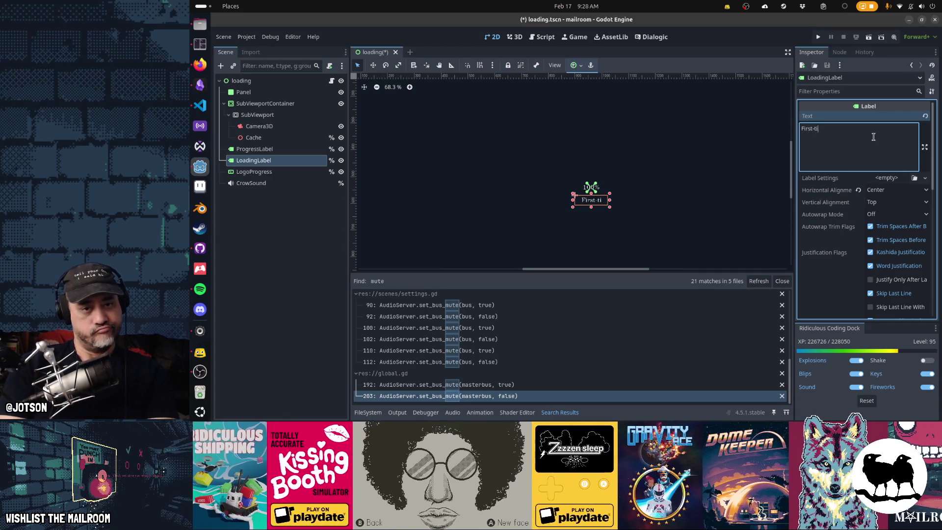
- Try 'lower on the first run...' and 'Just a few seconds', then delete LoadingLabel and save
{"action": "type", "text": "me"}
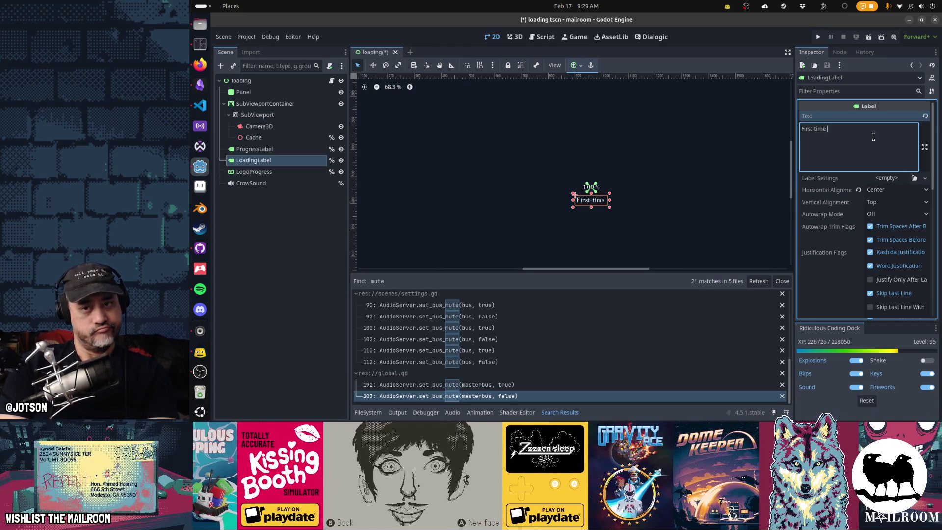
{"action": "key", "text": "ctrl+a"}
{"action": "key", "text": "BackSpace"}
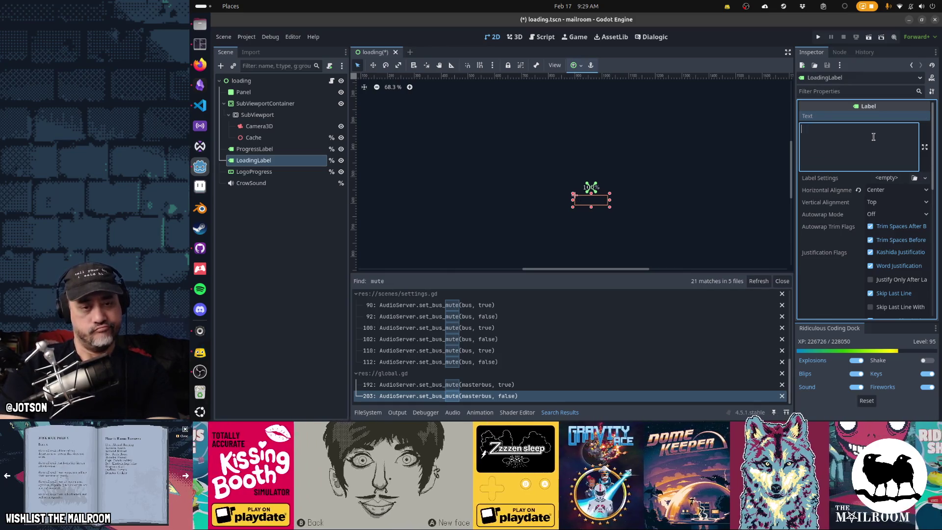
{"action": "type", "text": "lower on the first run..."}
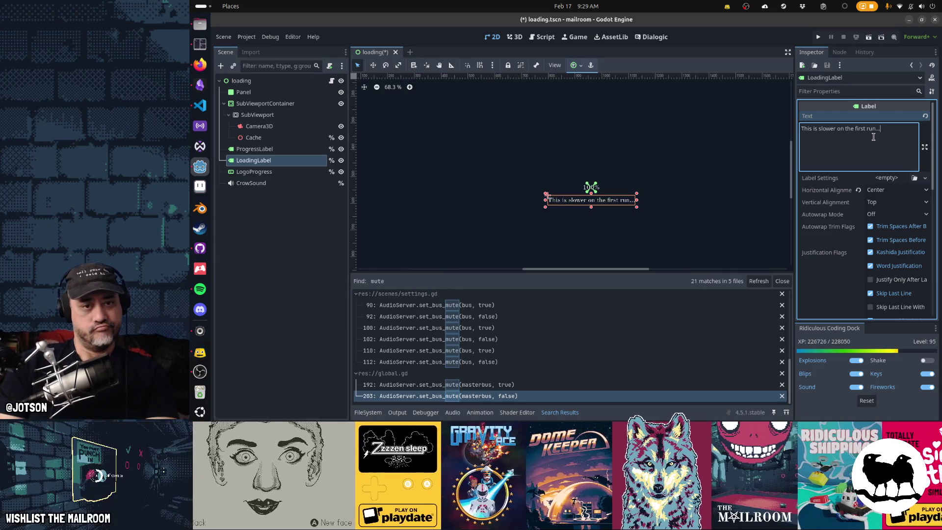
{"action": "key", "text": "ctrl+a"}
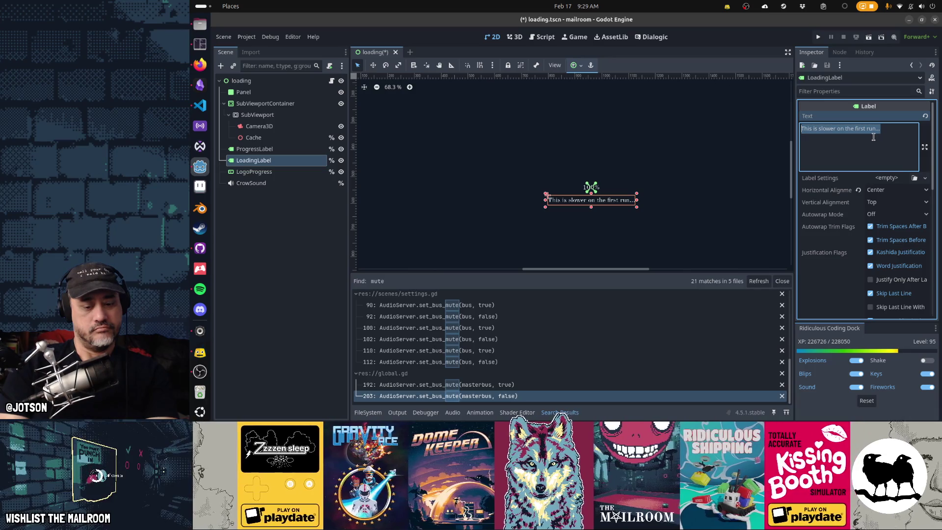
{"action": "type", "text": "Just a few seconds"}
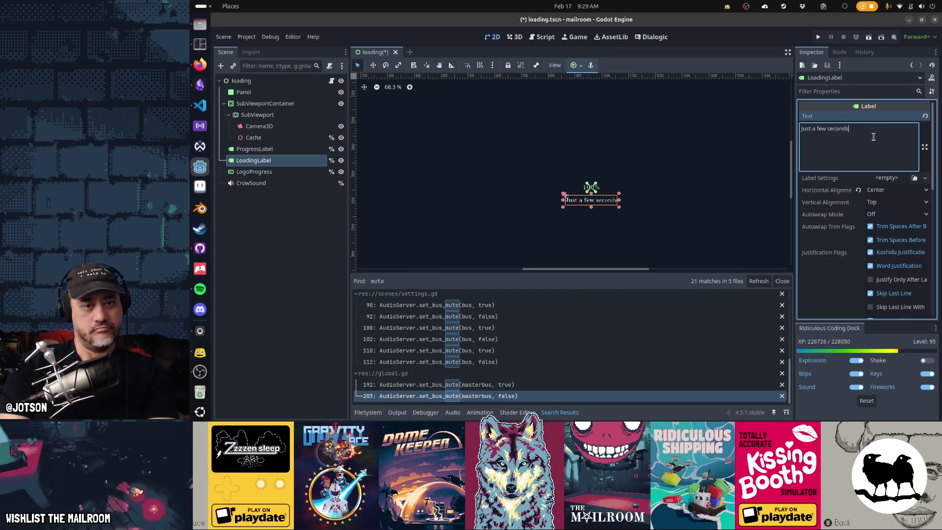
{"action": "key", "text": "ctrl+a"}
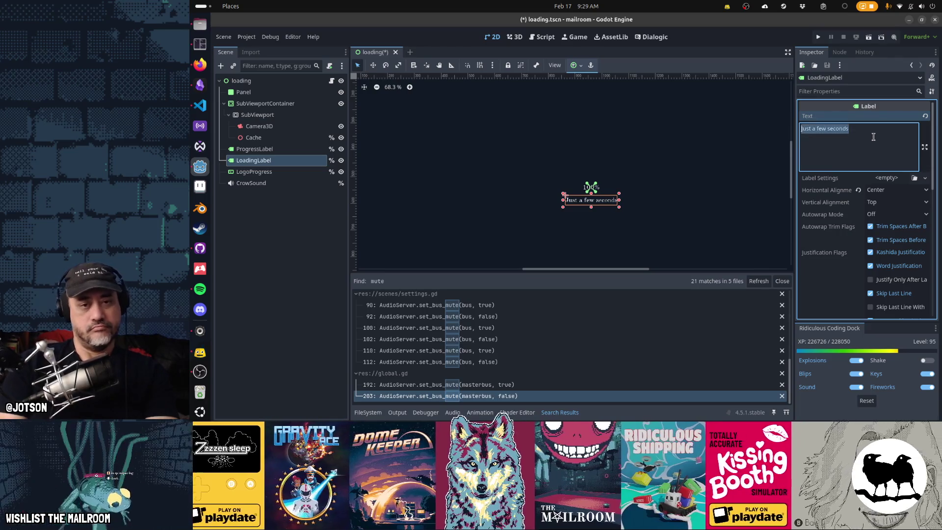
{"action": "key", "text": "BackSpace"}
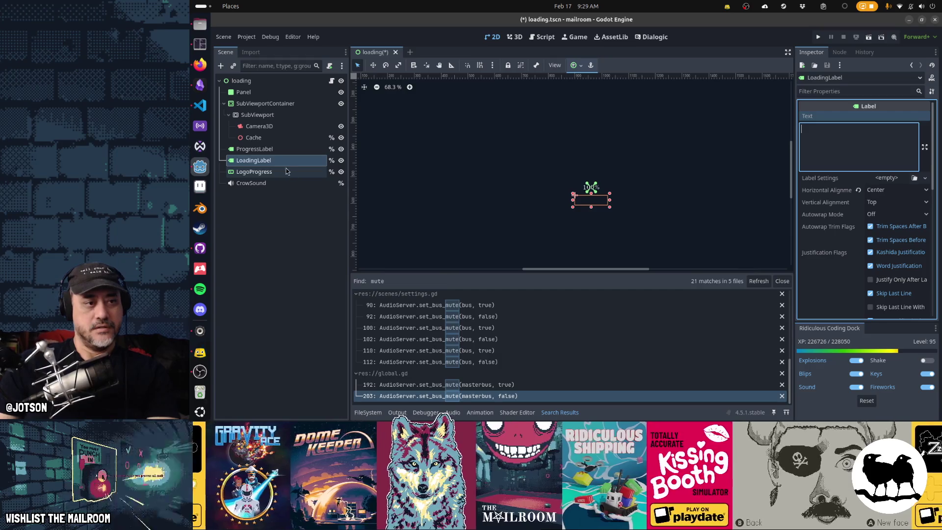
{"action": "key", "text": "Delete"}
{"action": "key", "text": "ctrl+s"}
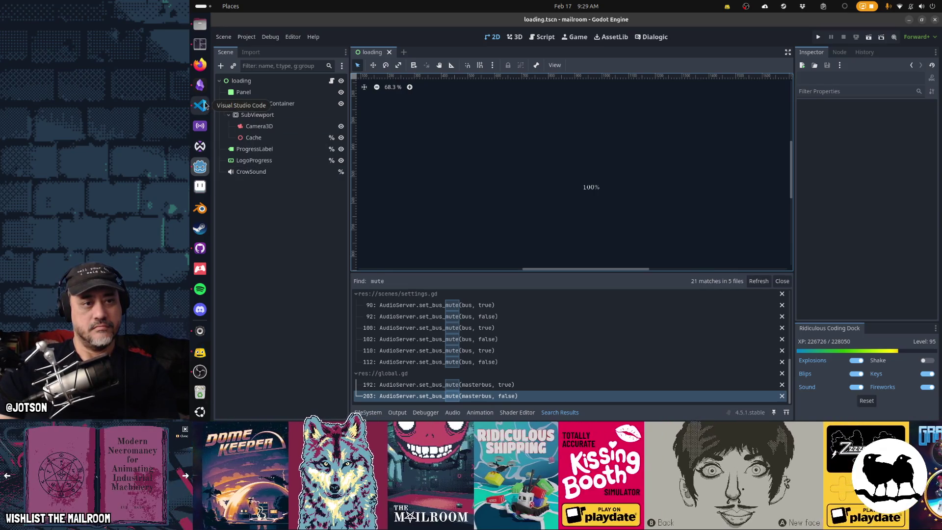
- In GitHub Desktop, open loading.gd's diff and exclude the start-time and timing print lines
{"action": "left_click", "coordinate": [200, 247]}
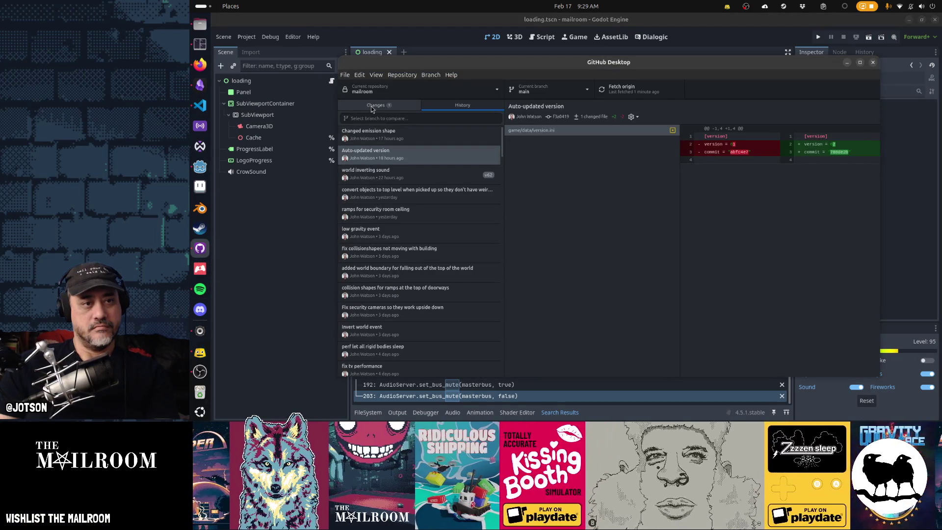
{"action": "left_click", "coordinate": [371, 106]}
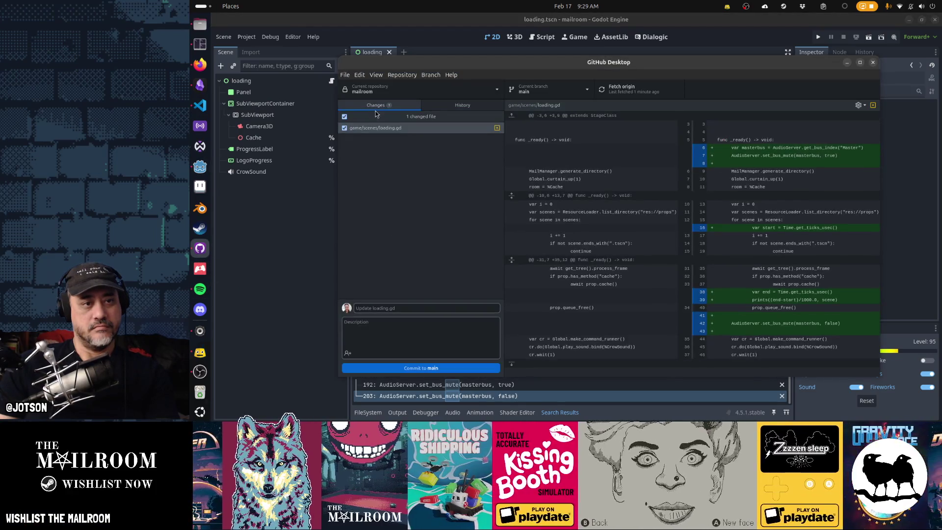
{"action": "left_click", "coordinate": [402, 128]}
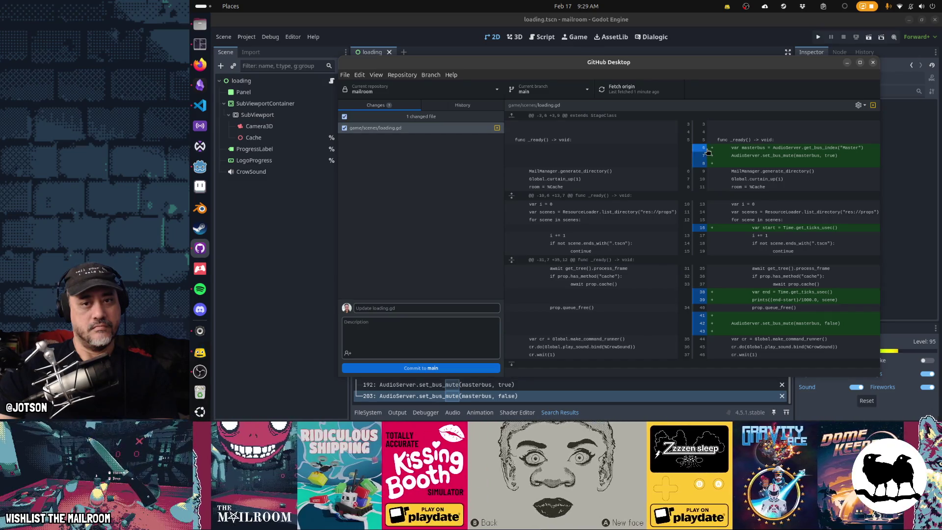
{"action": "left_click", "coordinate": [703, 230]}
{"action": "left_click", "coordinate": [705, 294]}
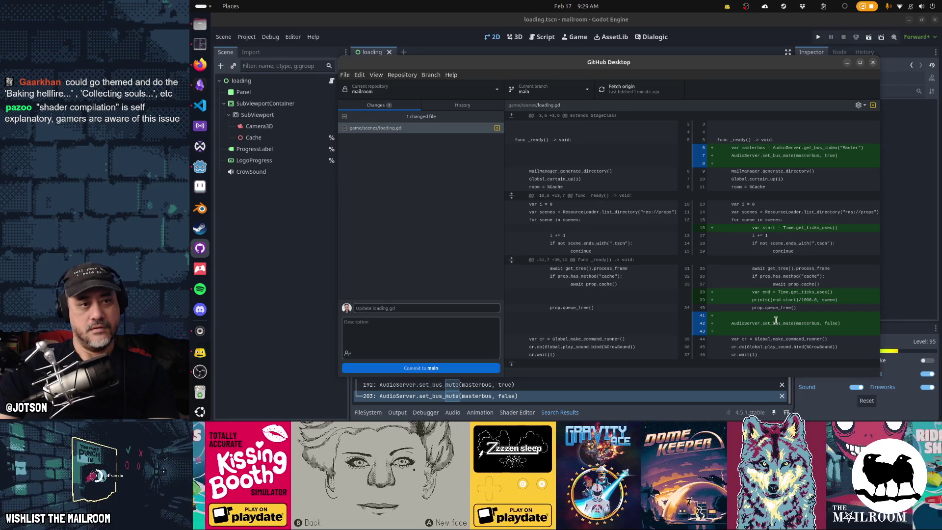
- Enter the commit summary 'mute master bus on loading screen' and return to Godot
{"action": "left_click", "coordinate": [443, 307]}
{"action": "type", "text": "mute m"}
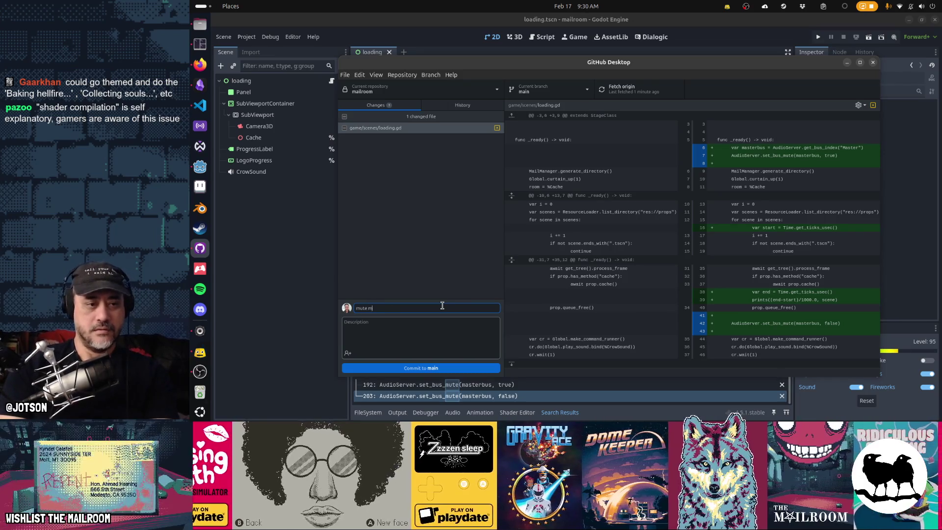
{"action": "type", "text": "aster bus on loa"}
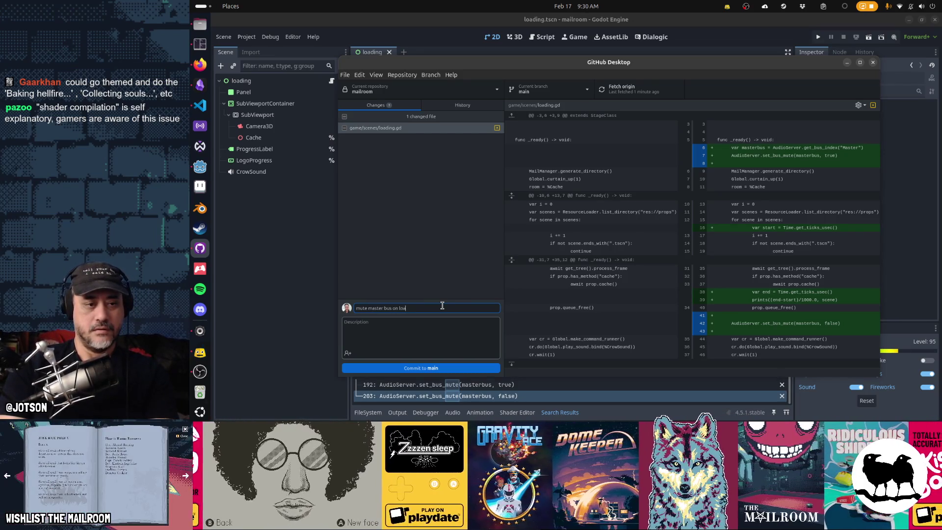
{"action": "type", "text": "ding screen"}
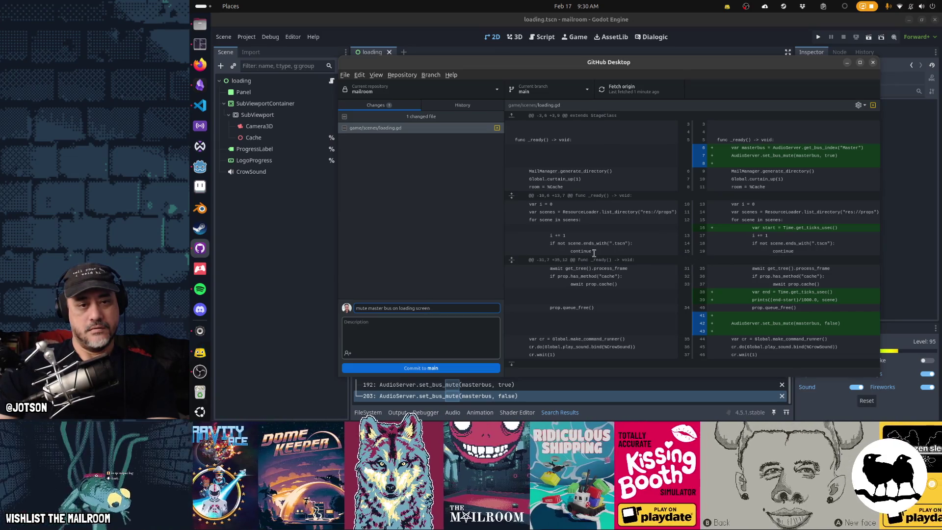
{"action": "key", "text": "alt+Tab"}
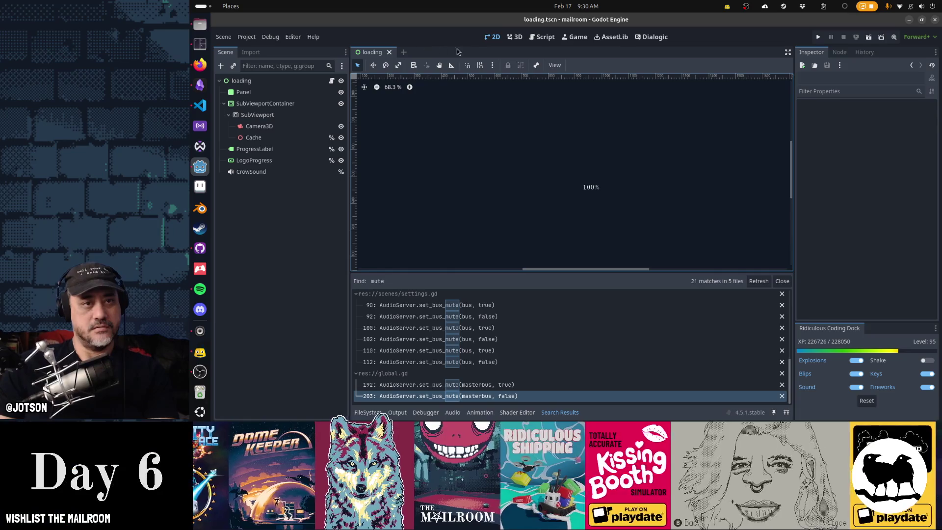
- Review loading.gd in the Godot script editor to check the pending mute changes
{"action": "left_click", "coordinate": [544, 37]}
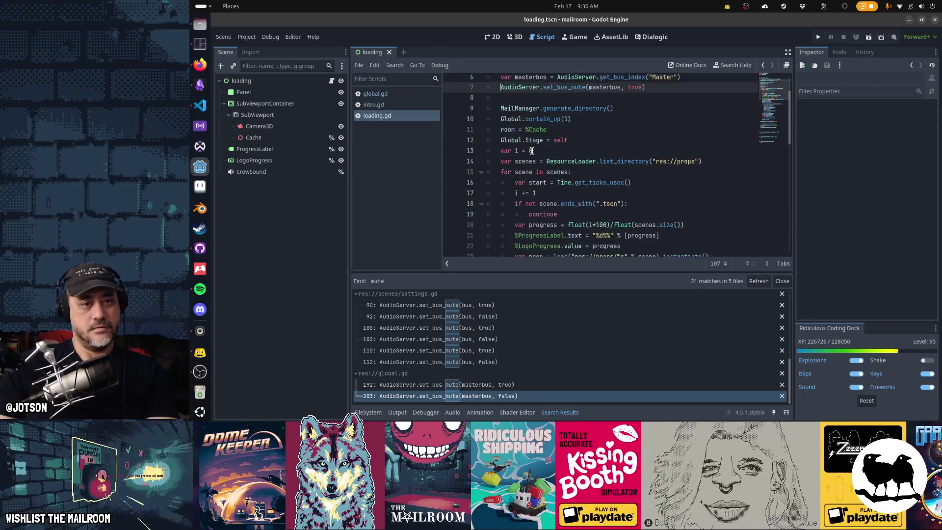
{"action": "scroll", "coordinate": [532, 150], "scroll_direction": "down", "scroll_amount": 1}
{"action": "scroll", "coordinate": [540, 142], "scroll_direction": "up", "scroll_amount": 1}
{"action": "scroll", "coordinate": [573, 123], "scroll_direction": "down", "scroll_amount": 2}
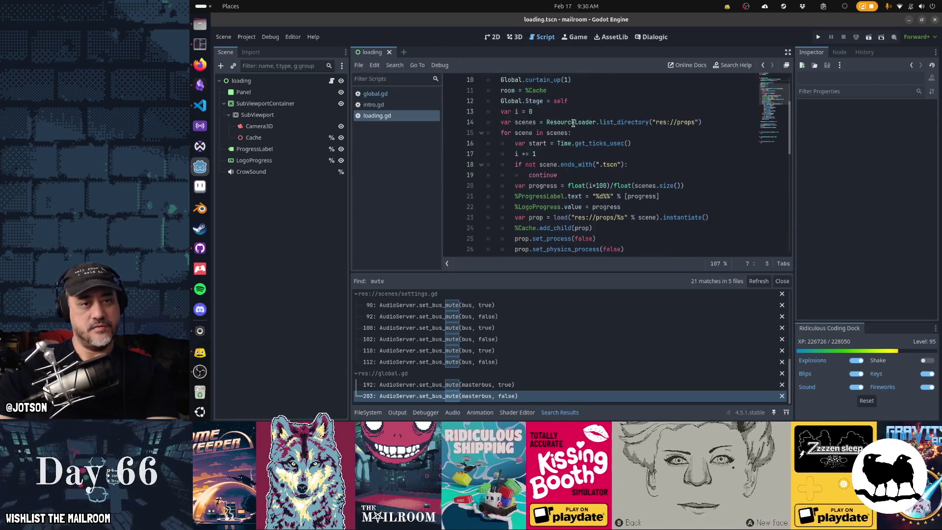
{"action": "scroll", "coordinate": [564, 142], "scroll_direction": "down", "scroll_amount": 8}
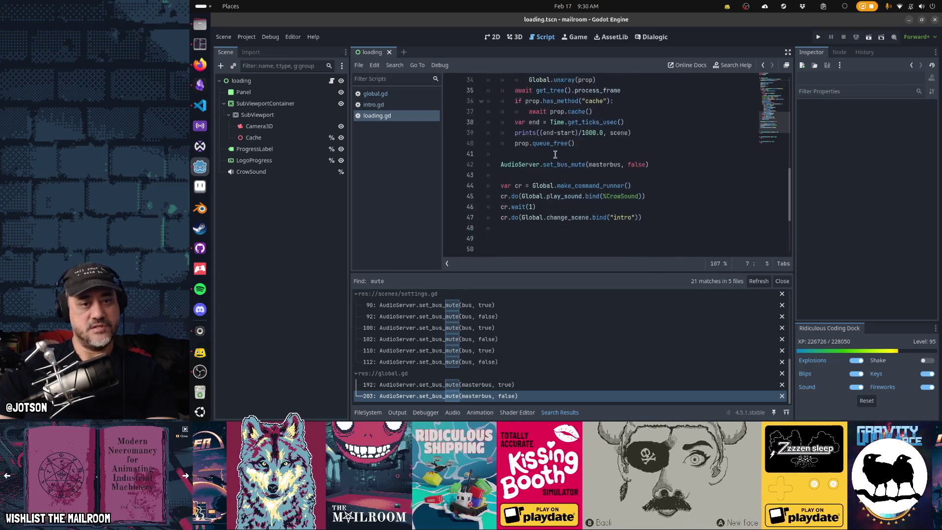
{"action": "mouse_move", "coordinate": [619, 168]}
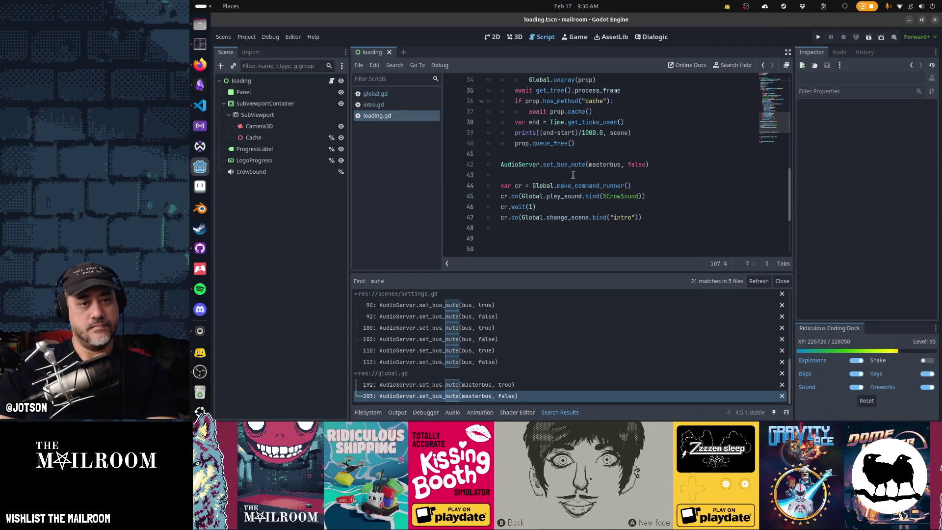
- In GitHub Desktop, commit the master-bus mute change to main and discard loading.gd's leftover timing edits
{"action": "key", "text": "alt+Tab"}
{"action": "left_click", "coordinate": [432, 368]}
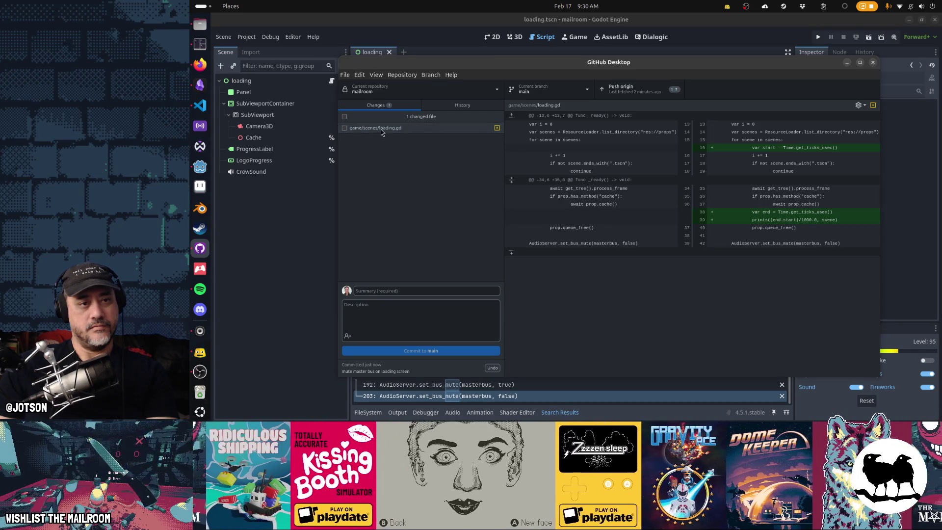
{"action": "right_click", "coordinate": [381, 129]}
{"action": "left_click", "coordinate": [390, 135]}
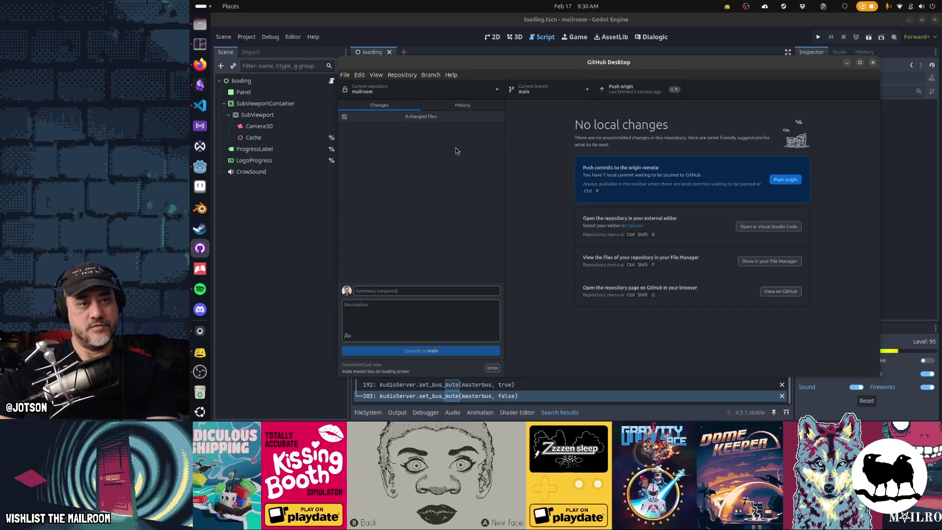
{"action": "key", "text": "alt+Tab"}
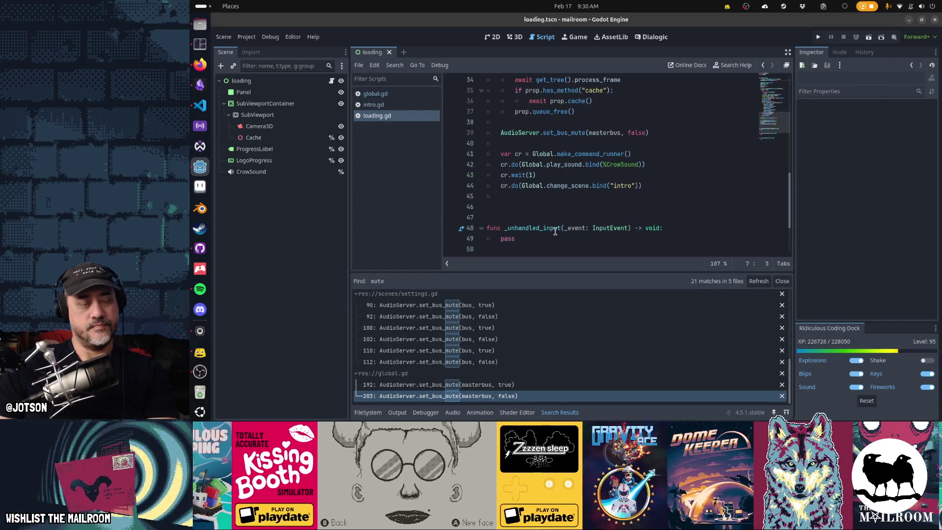
- Leave the Tilix terminal and scroll loading.gd back to the top in Godot
{"action": "left_click", "coordinate": [198, 48]}
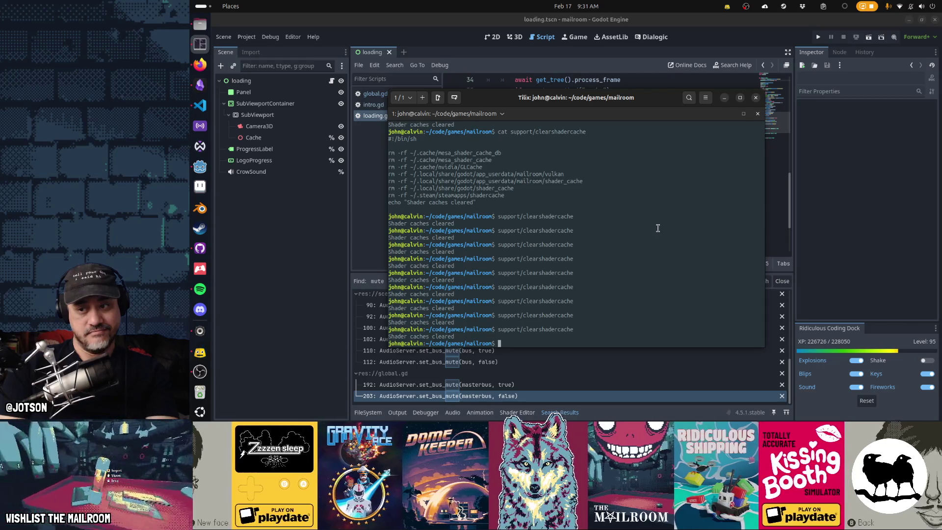
{"action": "key", "text": "alt+Tab"}
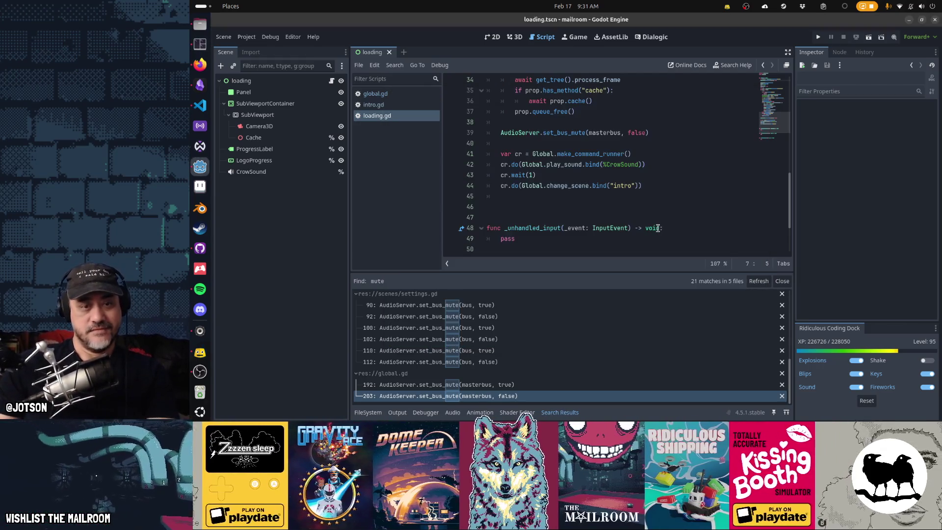
{"action": "scroll", "coordinate": [517, 200], "scroll_direction": "up", "scroll_amount": 10}
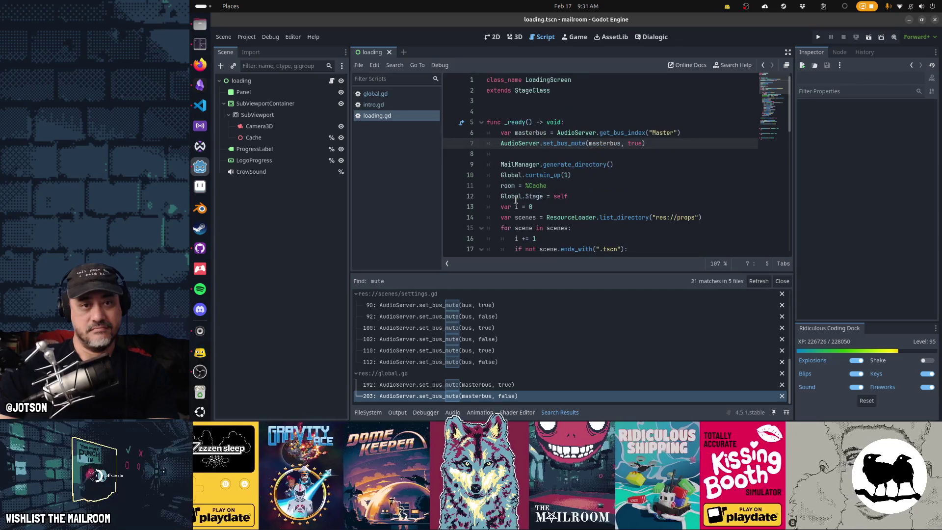
- Declare the progress_phrases array below extends with "Compiling shaders" and "Burning souls"
{"action": "left_click", "coordinate": [526, 104]}
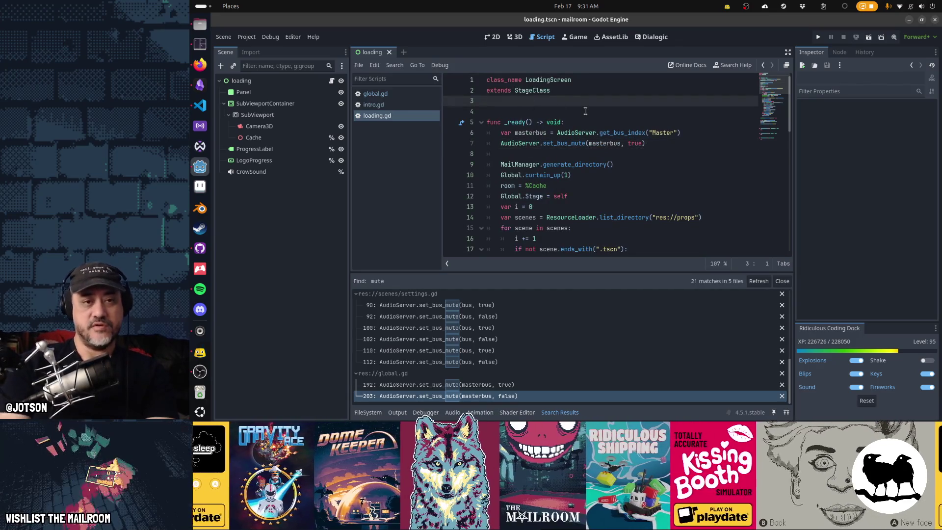
{"action": "key", "text": "Return"}
{"action": "type", "text": "var "}
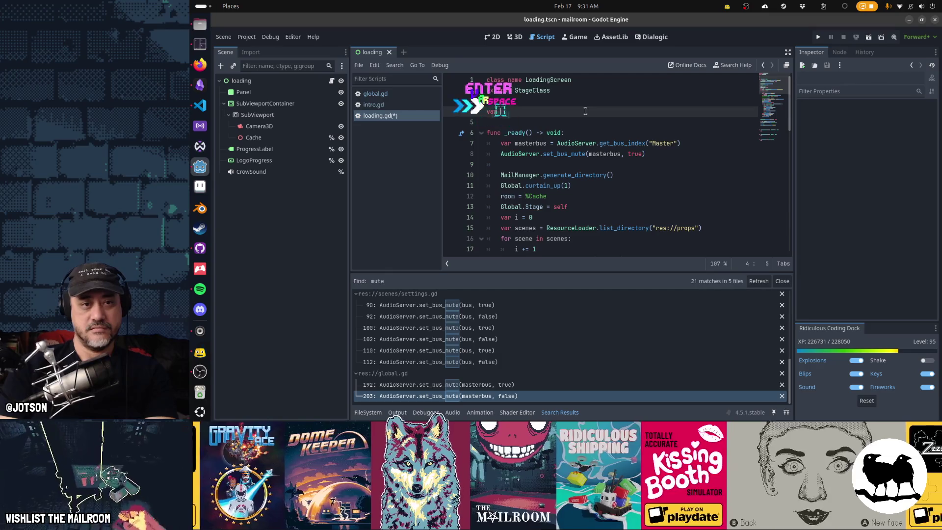
{"action": "type", "text": "progress"}
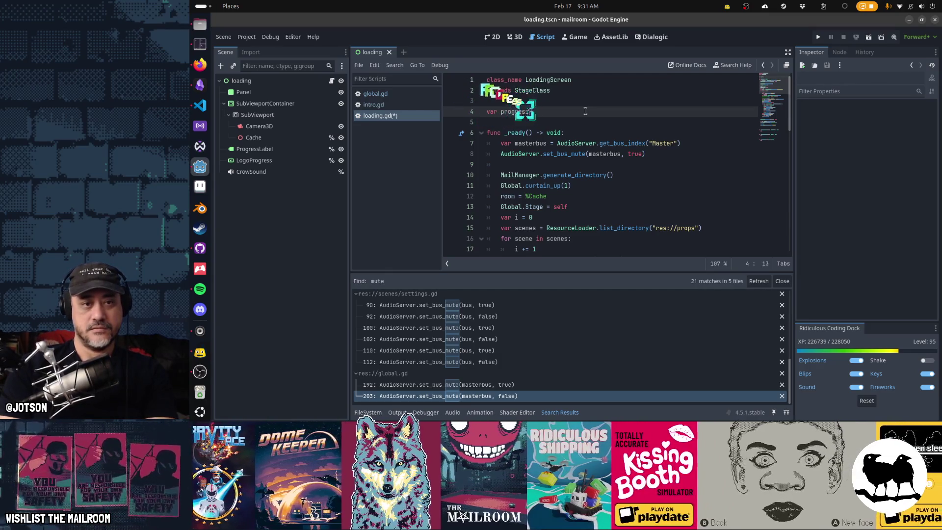
{"action": "type", "text": "_phasees = ["}
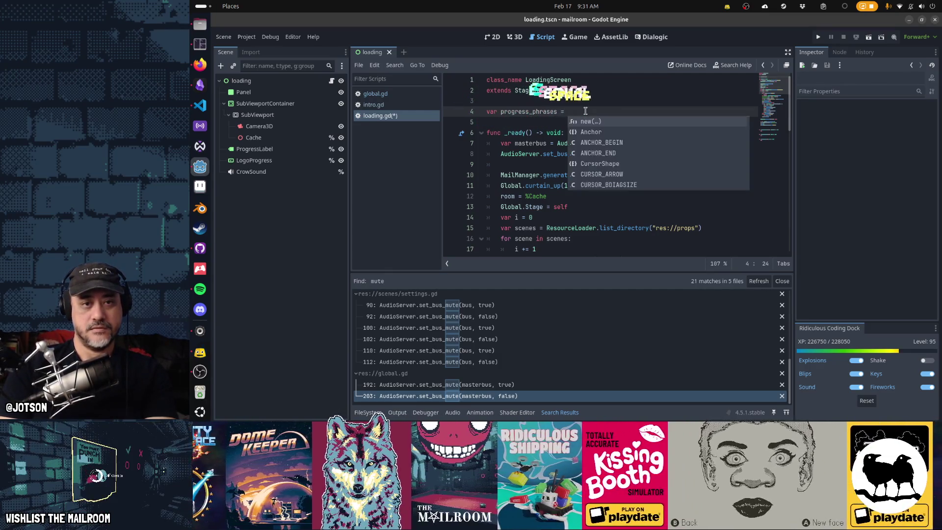
{"action": "key", "text": "Return"}
{"action": "type", "text": "\"S"}
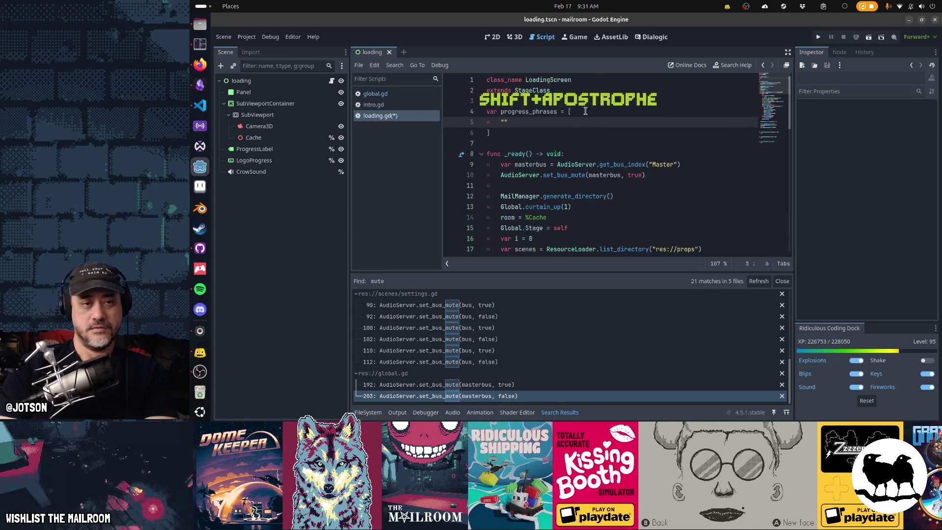
{"action": "key", "text": "BackSpace"}
{"action": "type", "text": "Compiling shaders"}
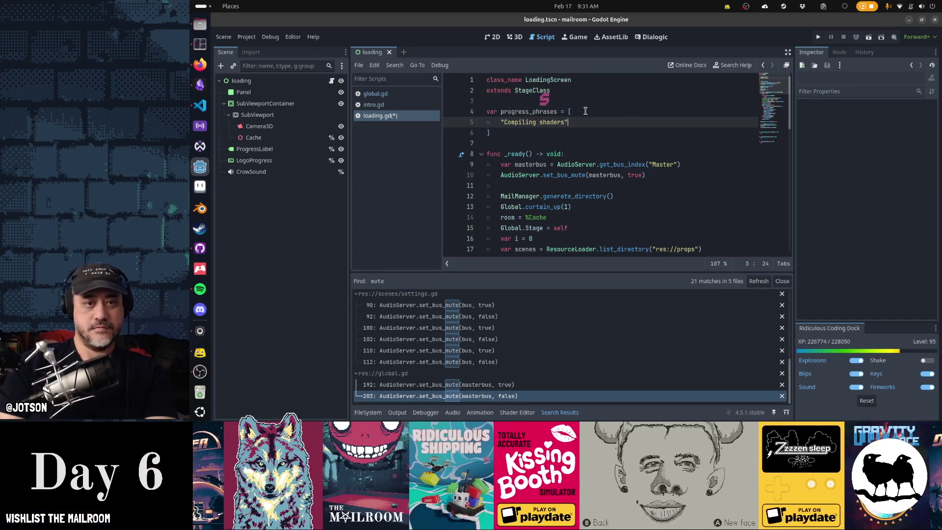
{"action": "type", "text": ","}
{"action": "key", "text": "Return"}
{"action": "type", "text": "\""}
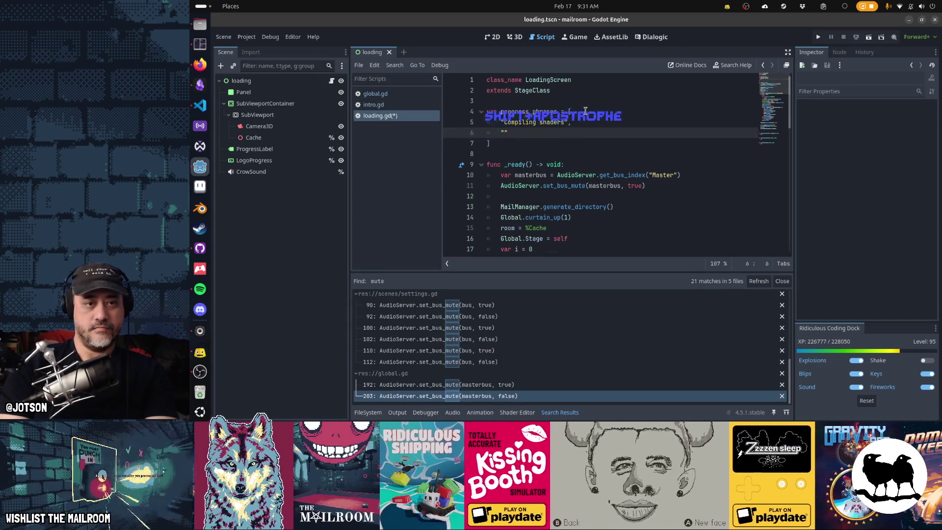
{"action": "type", "text": "Burning souls\""}
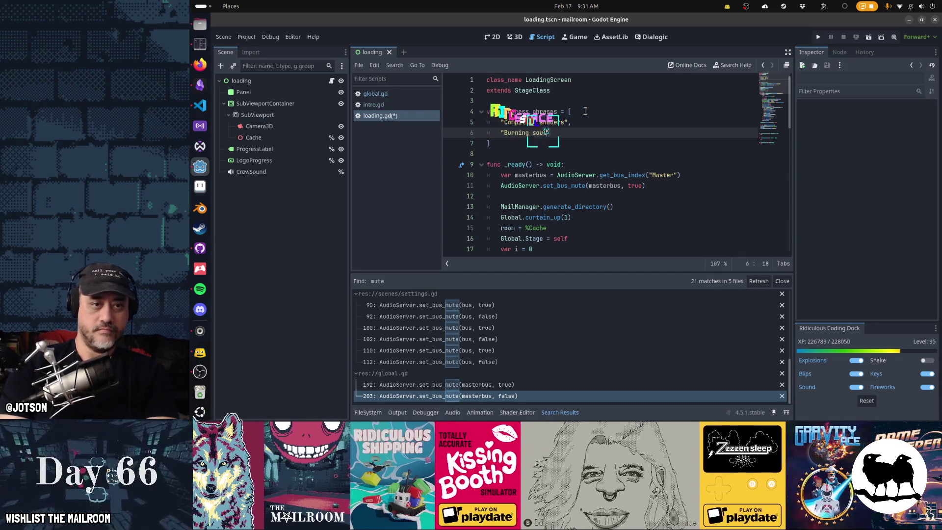
{"action": "type", "text": ","}
{"action": "key", "text": "Return"}
- Add the phrase "Torturing the guilty" to progress_phrases
{"action": "type", "text": "\"Torture"}
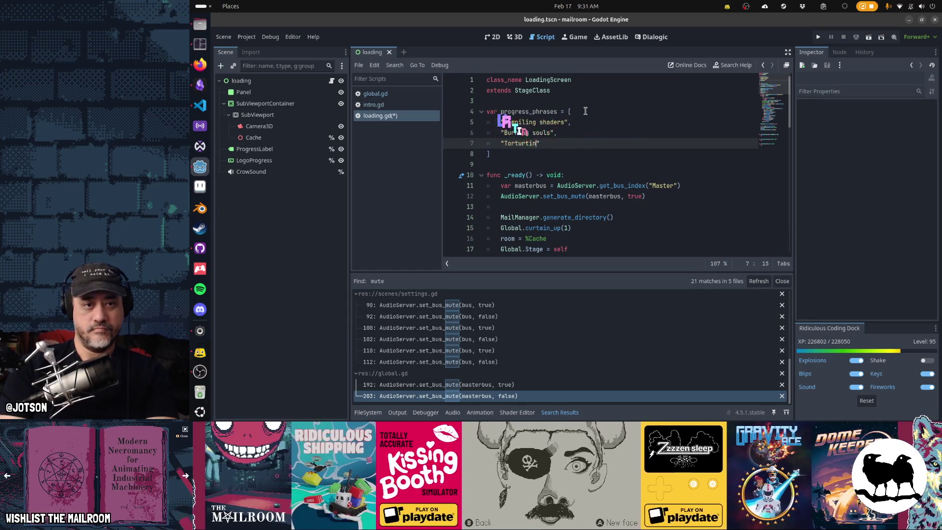
{"action": "key", "text": "BackSpace"}
{"action": "type", "text": "ing the innocent\","}
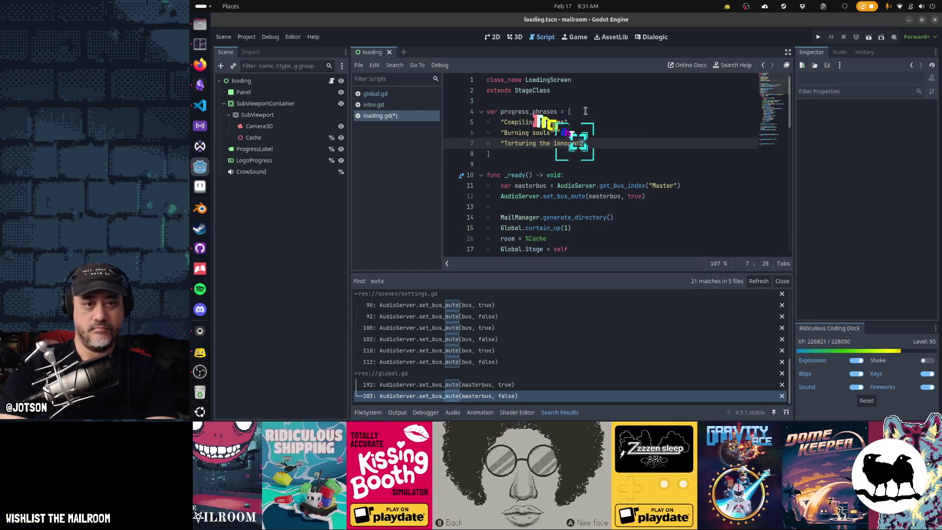
{"action": "key", "text": "Return"}
{"action": "type", "text": "\""}
{"action": "key", "text": "Up"}
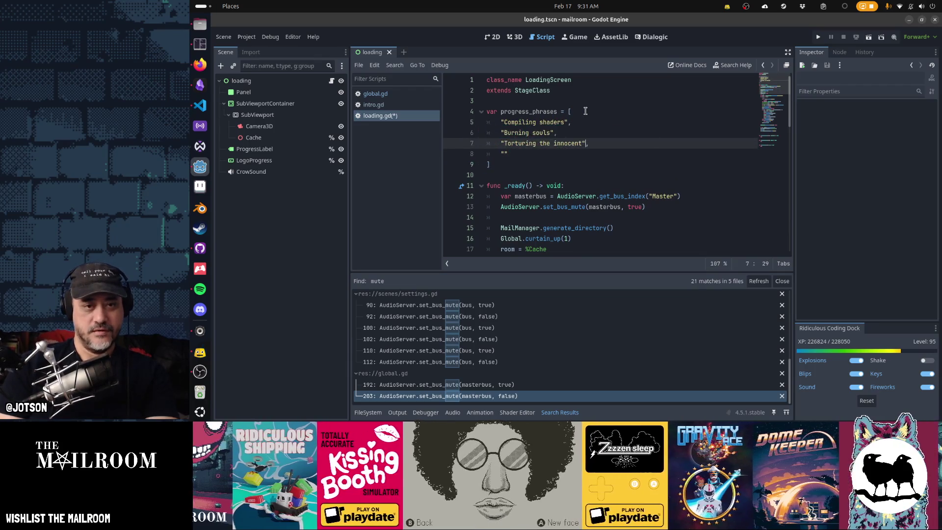
{"action": "key", "text": "BackSpace"}
{"action": "type", "text": "uilty"}
{"action": "key", "text": "Down"}
{"action": "key", "text": "Left"}
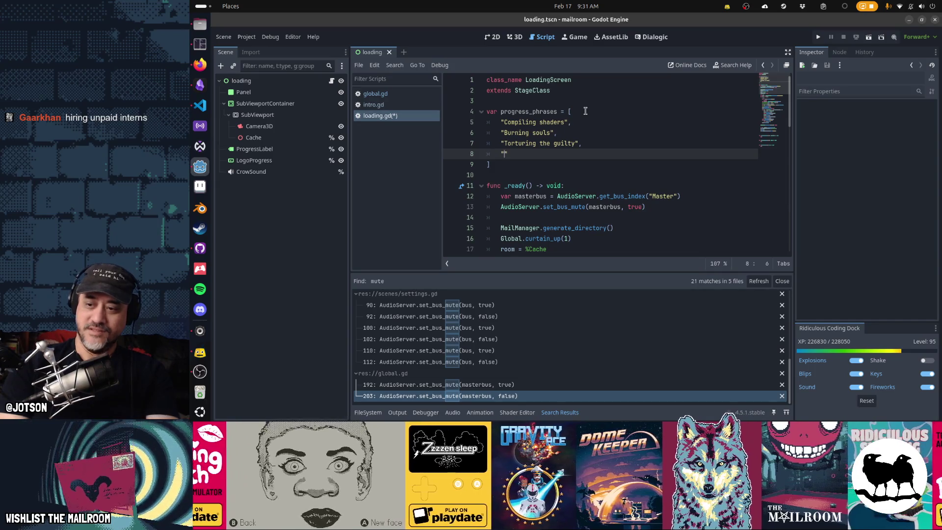
- Add "Hiring unpaid interns", "Signing contracts", "Making hellfire" and "Feeding Cerberus" to the list
{"action": "type", "text": "Hiring unpaid "}
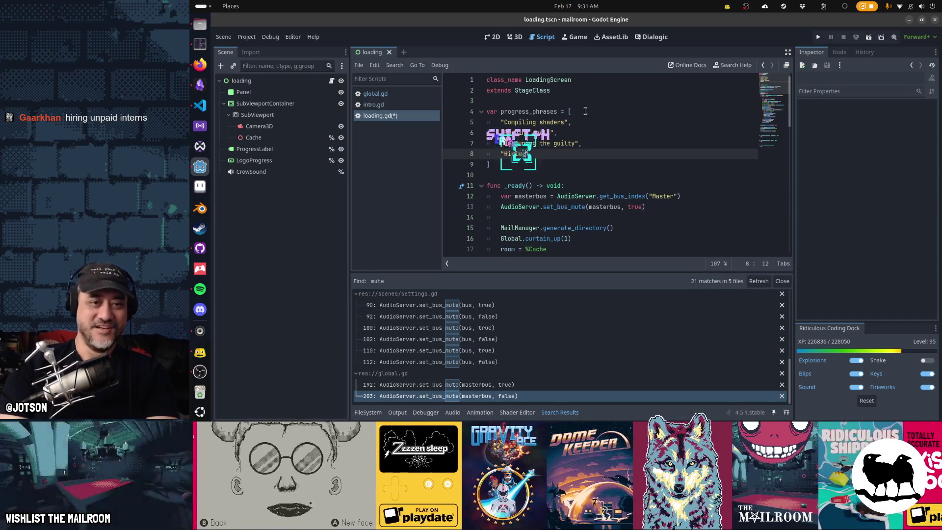
{"action": "type", "text": "interns\","}
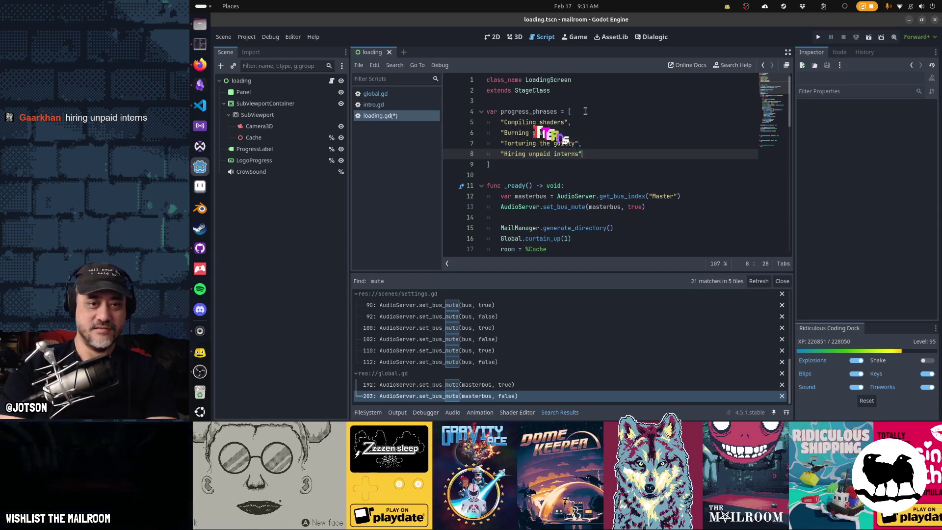
{"action": "key", "text": "Return"}
{"action": "type", "text": "\""}
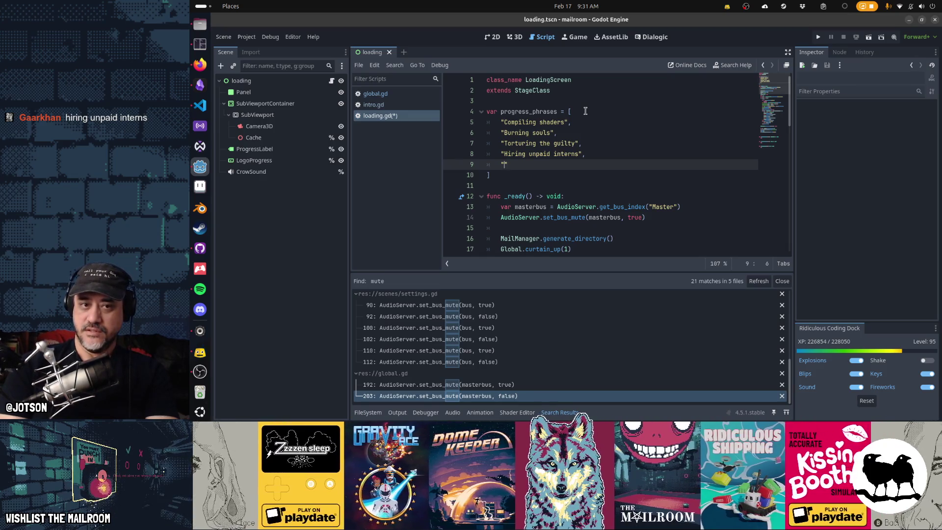
{"action": "type", "text": "Signing contract"}
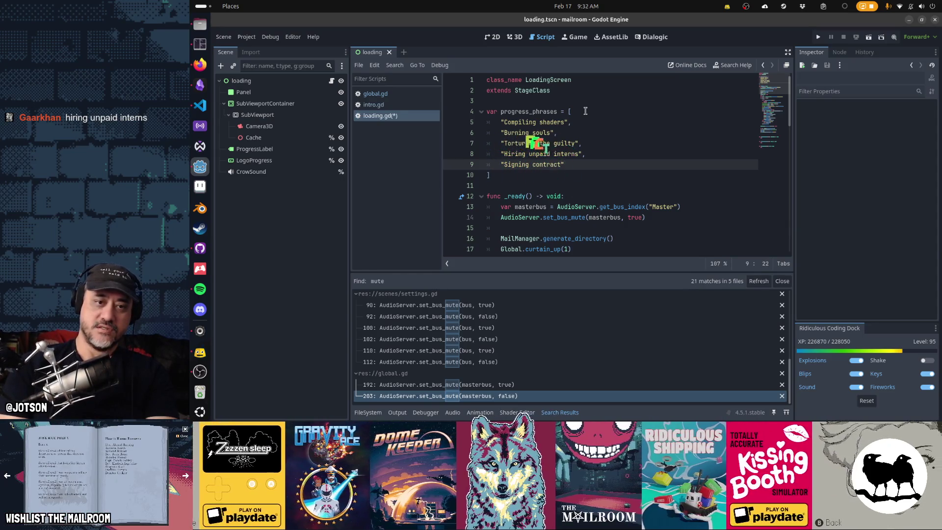
{"action": "type", "text": "\","}
{"action": "key", "text": "Return"}
{"action": "type", "text": "\""}
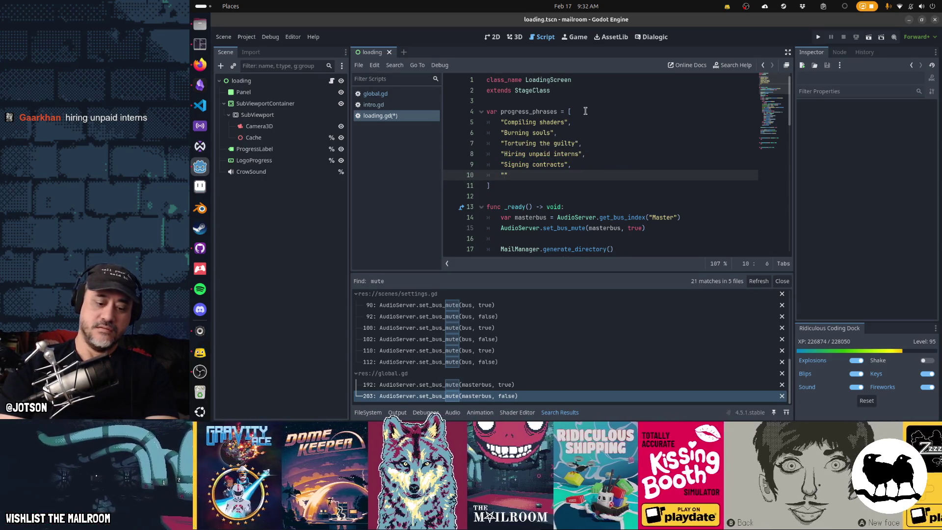
{"action": "type", "text": "M"}
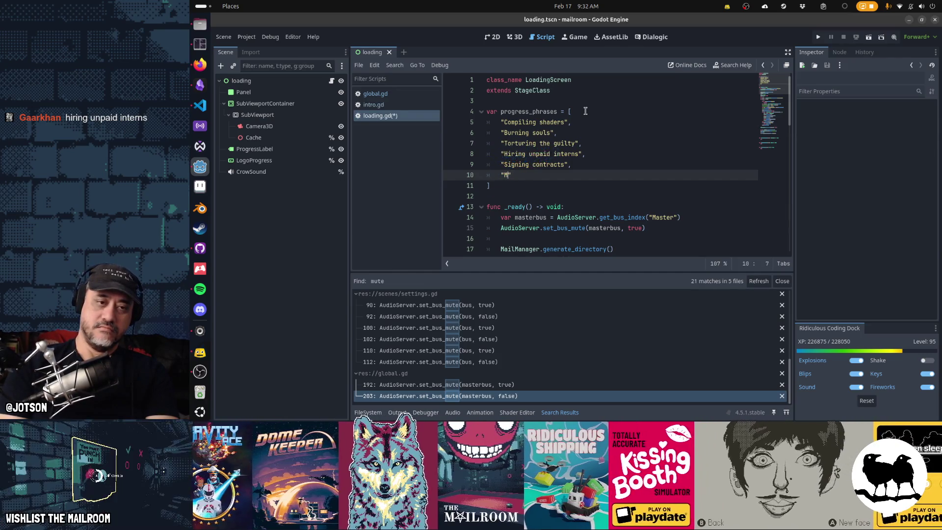
{"action": "key", "text": "BackSpace"}
{"action": "type", "text": "Making hellfire"}
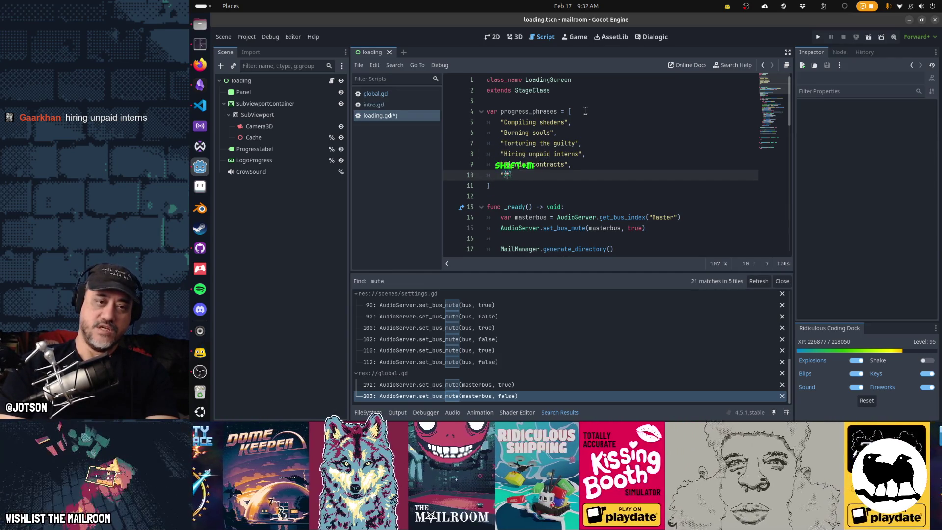
{"action": "type", "text": "\","}
{"action": "key", "text": "Return"}
{"action": "type", "text": "\"Feeding t"}
{"action": "type", "text": "he hellhounds"}
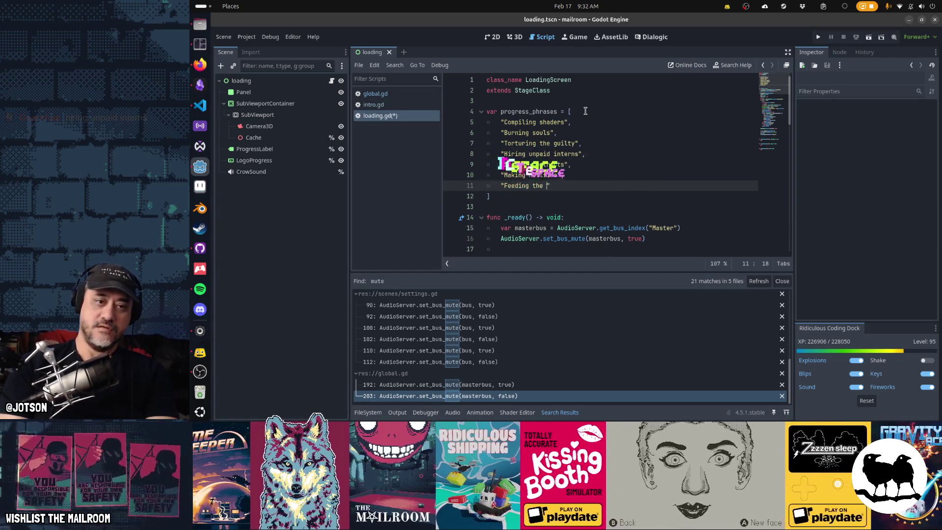
{"action": "key", "text": "ctrl+shift+Left"}
{"action": "key", "text": "ctrl+shift+Left"}
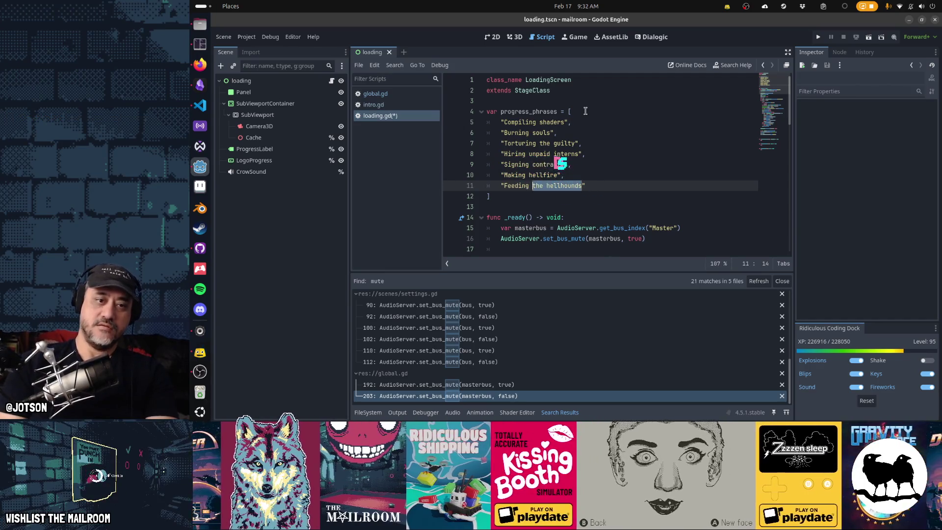
{"action": "type", "text": "Cerberus\","}
{"action": "key", "text": "Return"}
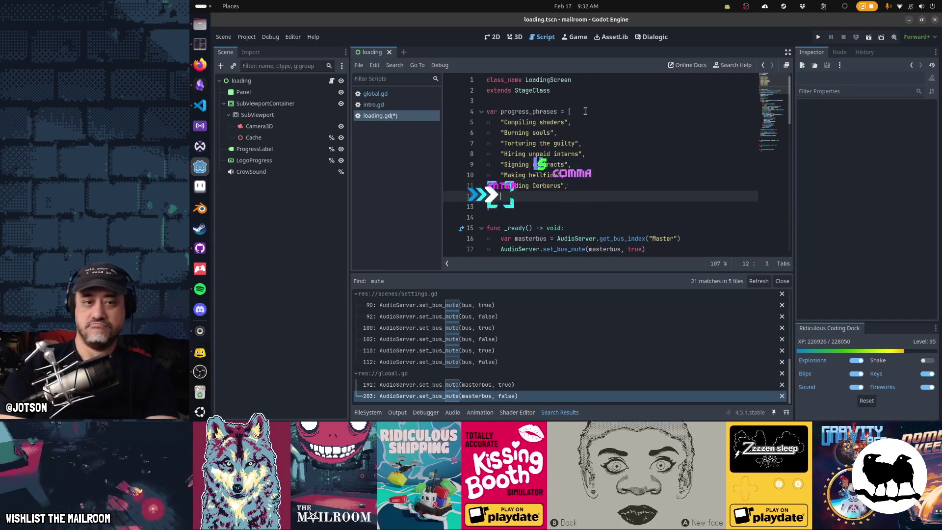
{"action": "type", "text": "\""}
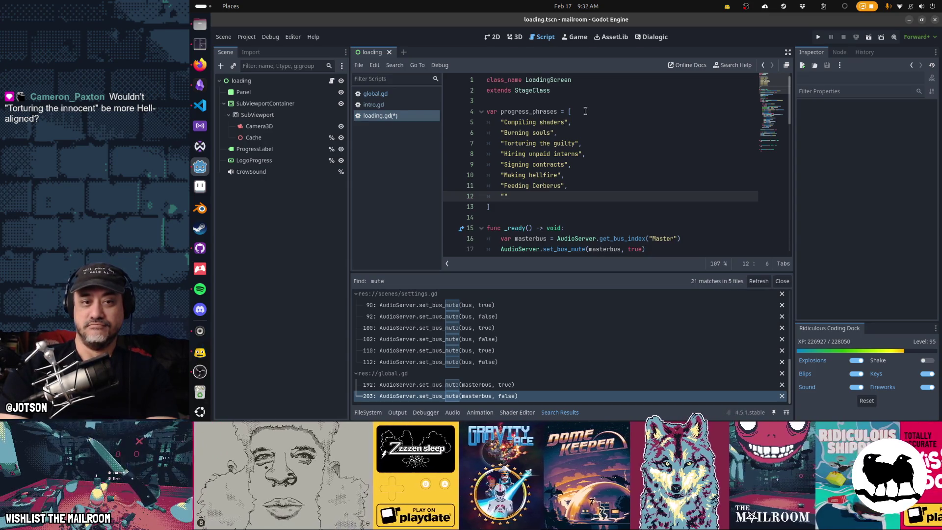
- Add the phrase "Setting the buffet", correcting the typo "buffer"
{"action": "key", "text": "Up"}
{"action": "key", "text": "Up"}
{"action": "key", "text": "Up"}
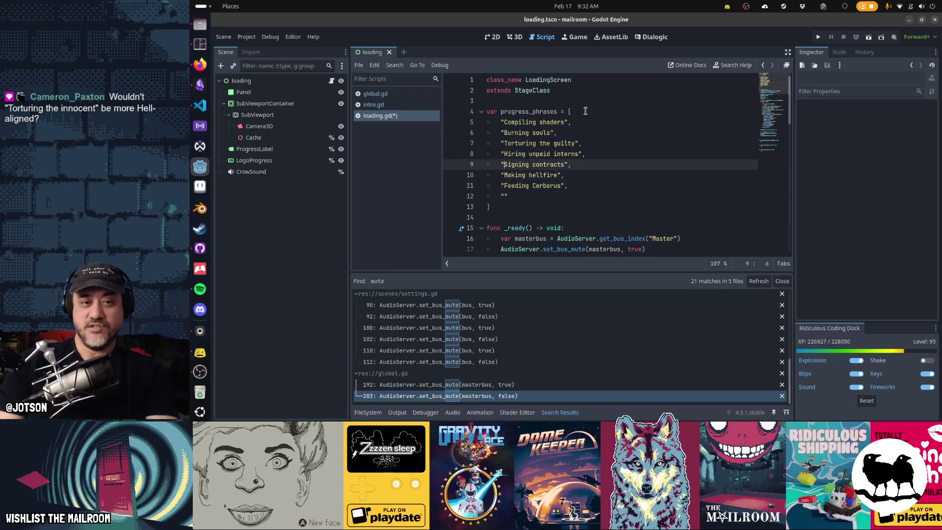
{"action": "key", "text": "shift+End"}
{"action": "key", "text": "shift+Left"}
{"action": "key", "text": "shift+Left"}
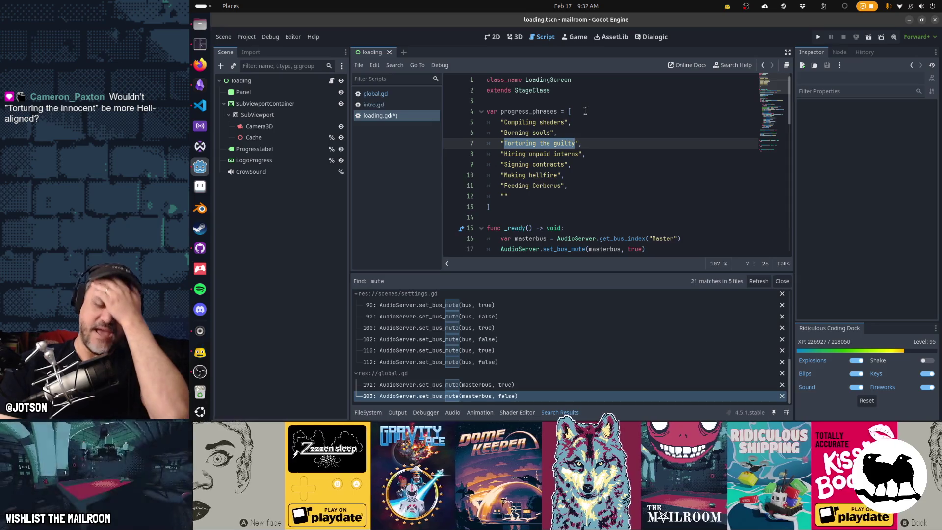
{"action": "key", "text": "Left"}
{"action": "key", "text": "Down"}
{"action": "key", "text": "Down"}
{"action": "key", "text": "Down"}
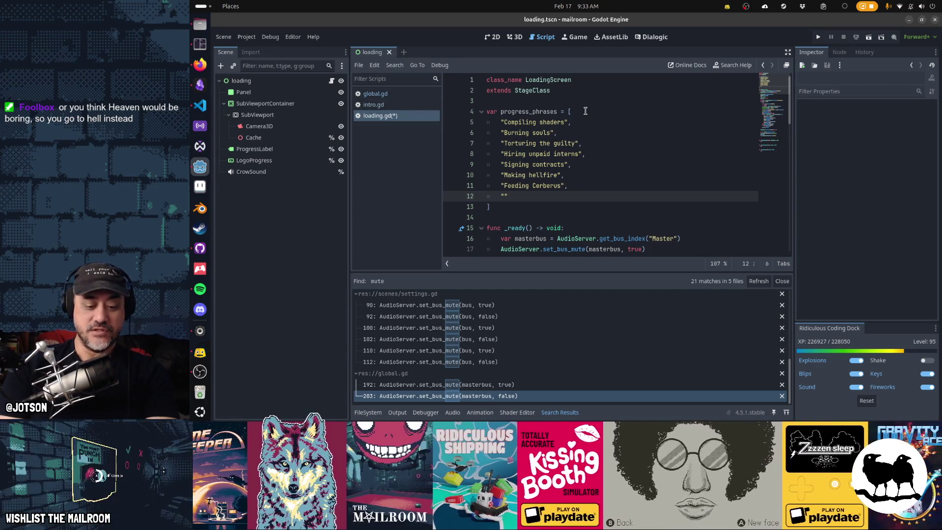
{"action": "type", "text": "Setting the buffer"}
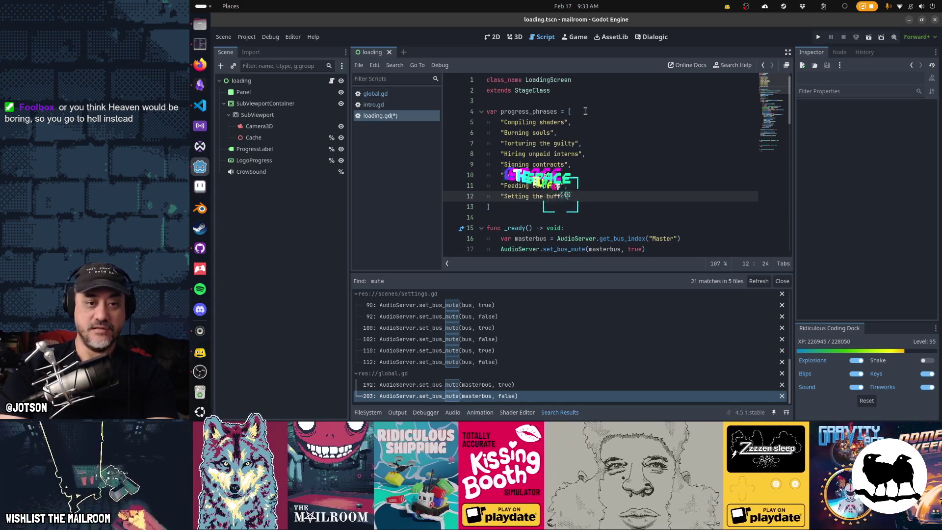
{"action": "type", "text": "\","}
{"action": "key", "text": "Return"}
{"action": "type", "text": "\""}
{"action": "key", "text": "Up"}
{"action": "key", "text": "ctrl+shift+Right"}
{"action": "key", "text": "Down"}
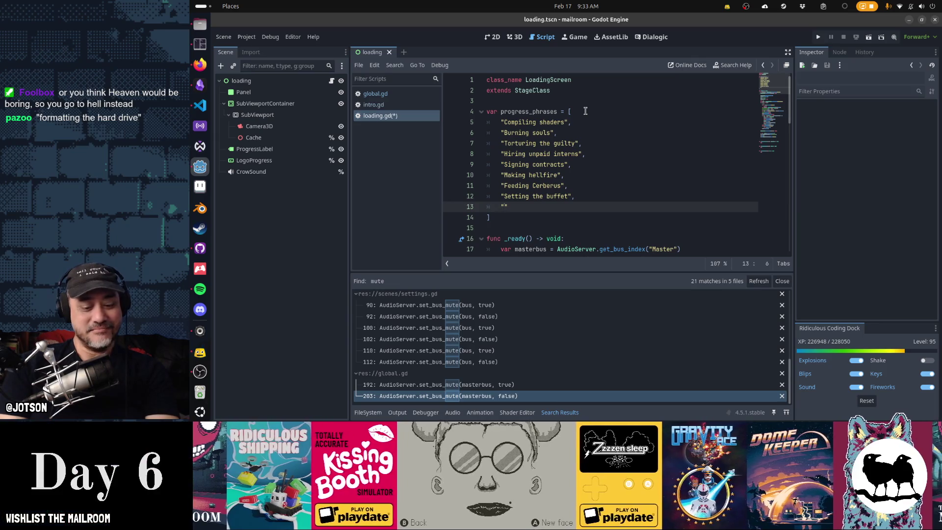
- Add "Reading palms" and remove the "Reading the bones" entry
{"action": "type", "text": "Reading"}
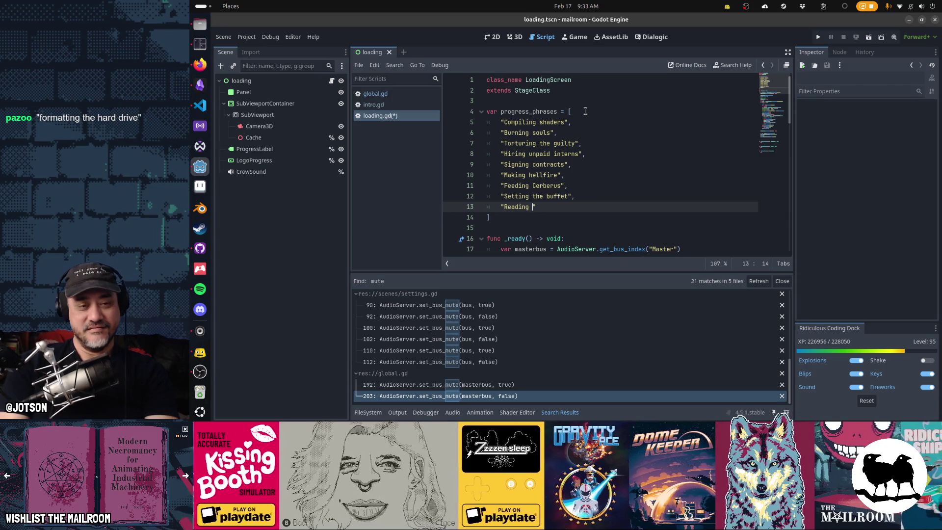
{"action": "type", "text": "the bones\","}
{"action": "key", "text": "Return"}
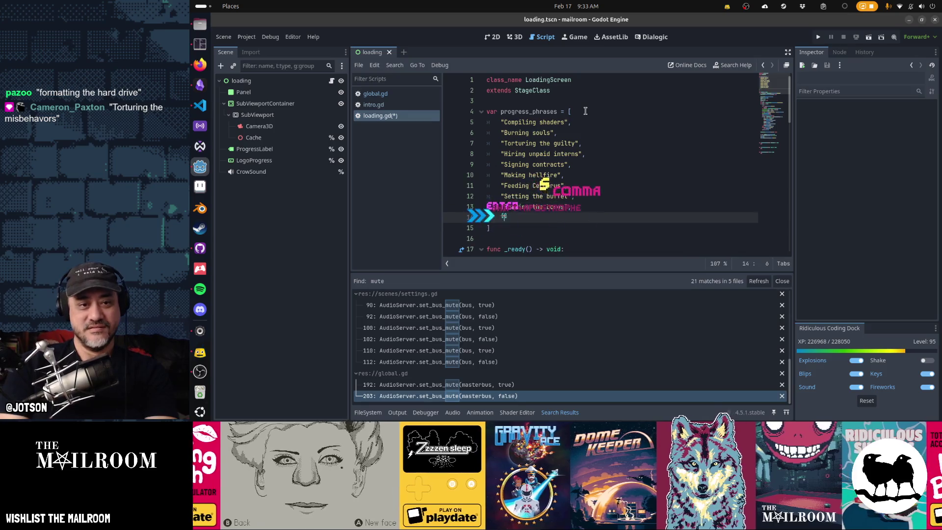
{"action": "type", "text": "\""}
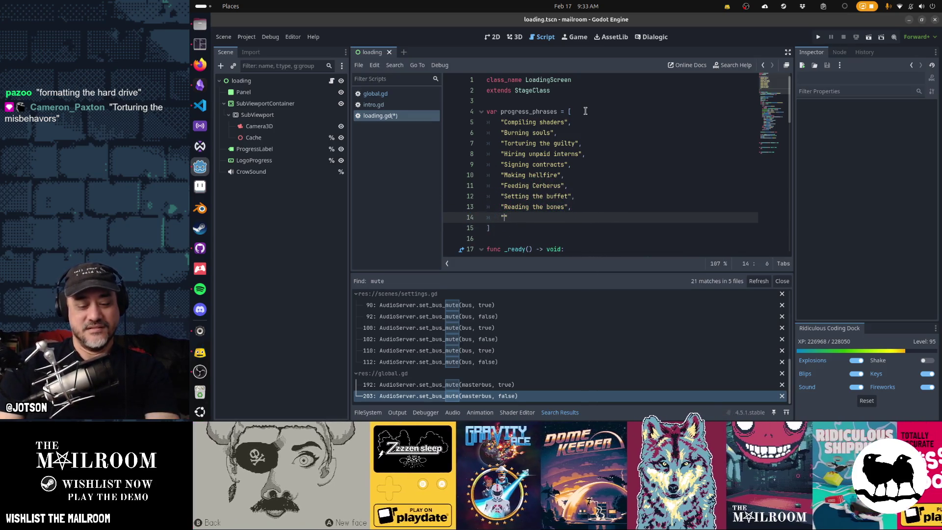
{"action": "type", "text": "Reading palms"}
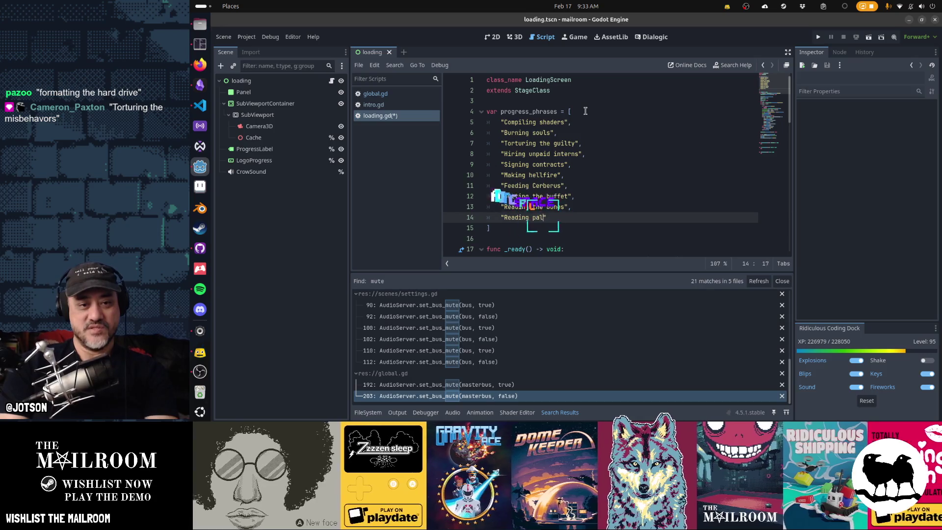
{"action": "key", "text": "Up"}
{"action": "key", "text": "ctrl+x"}
{"action": "key", "text": "End"}
{"action": "type", "text": ","}
{"action": "key", "text": "Return"}
{"action": "type", "text": "\""}
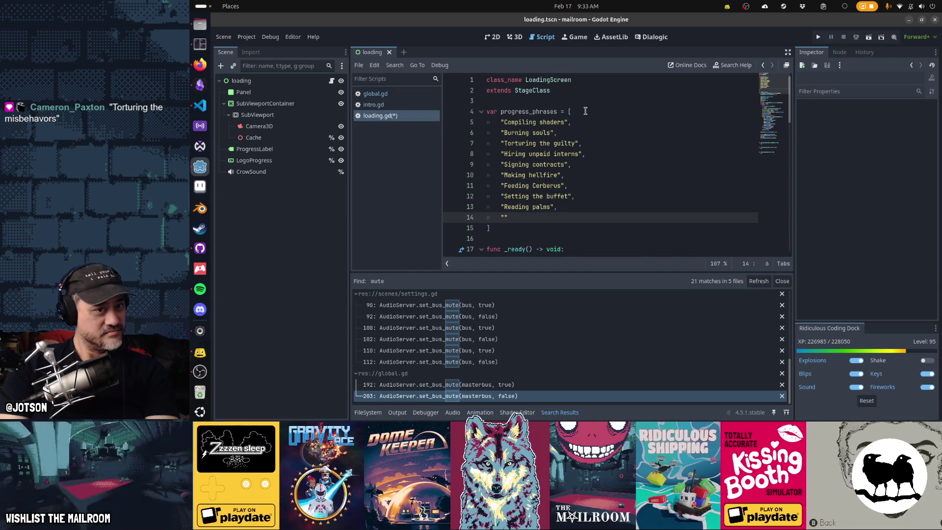
- Copy the Compiling shaders line and insert it as "Still compiling shaders" after Making hellfire
{"action": "key", "text": "Up"}
{"action": "key", "text": "Up"}
{"action": "key", "text": "Up"}
{"action": "key", "text": "Home"}
{"action": "key", "text": "Down"}
{"action": "key", "text": "Down"}
{"action": "key", "text": "Down"}
{"action": "key", "text": "Down"}
{"action": "key", "text": "End"}
{"action": "key", "text": "Return"}
{"action": "key", "text": "BackSpace"}
{"action": "key", "text": "ctrl+v"}
{"action": "type", "text": "Still c"}
{"action": "key", "text": "Delete"}
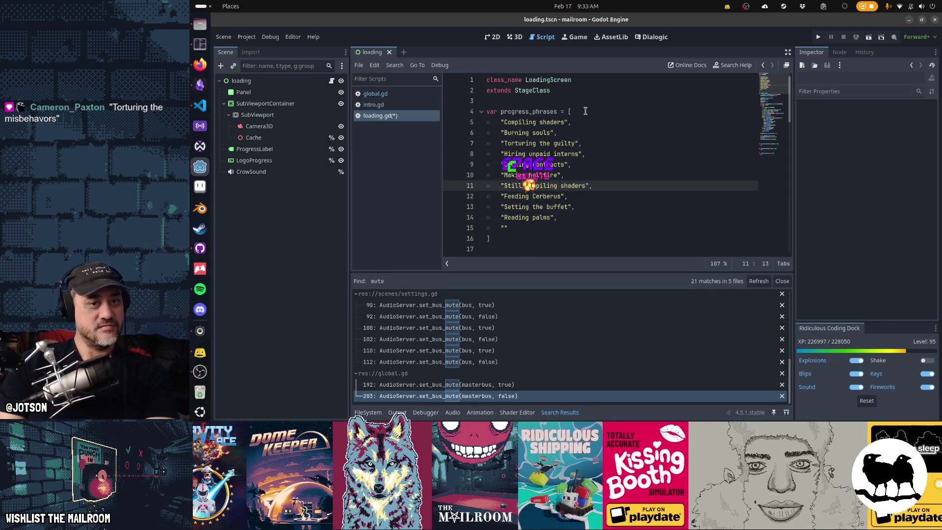
{"action": "key", "text": "End"}
{"action": "key", "text": "Down"}
{"action": "key", "text": "Down"}
{"action": "key", "text": "Down"}
{"action": "key", "text": "Up"}
{"action": "key", "text": "Left"}
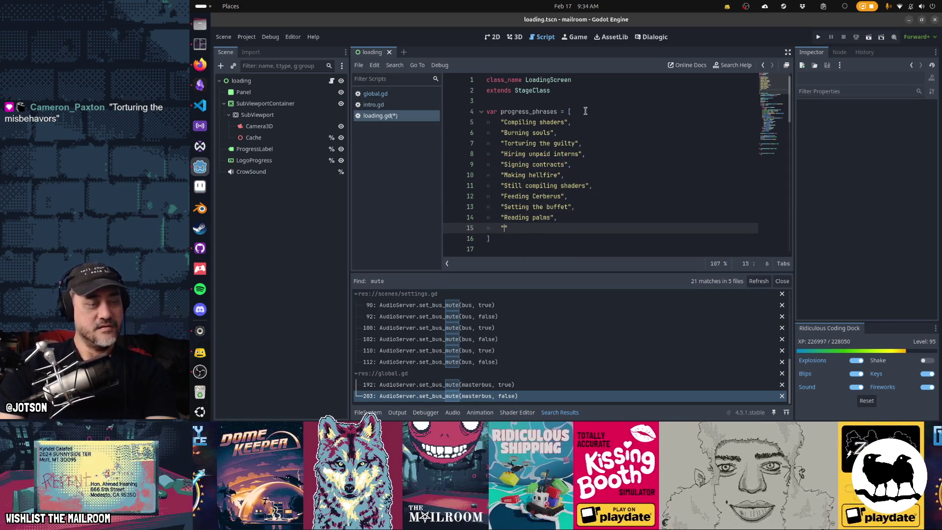
- Add "Sharpening pitchforks" and "Feeding the cats" to the end of the list
{"action": "type", "text": "Sharpening "}
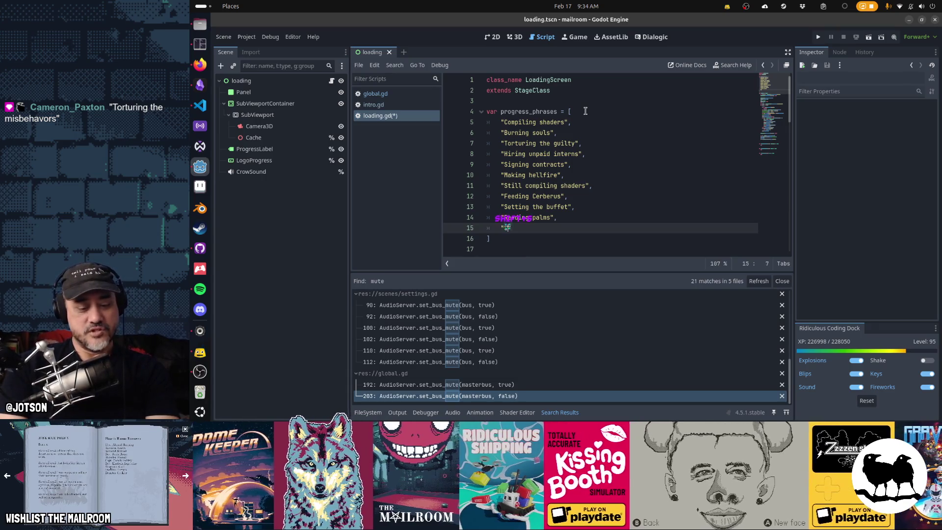
{"action": "type", "text": "pitchforks"}
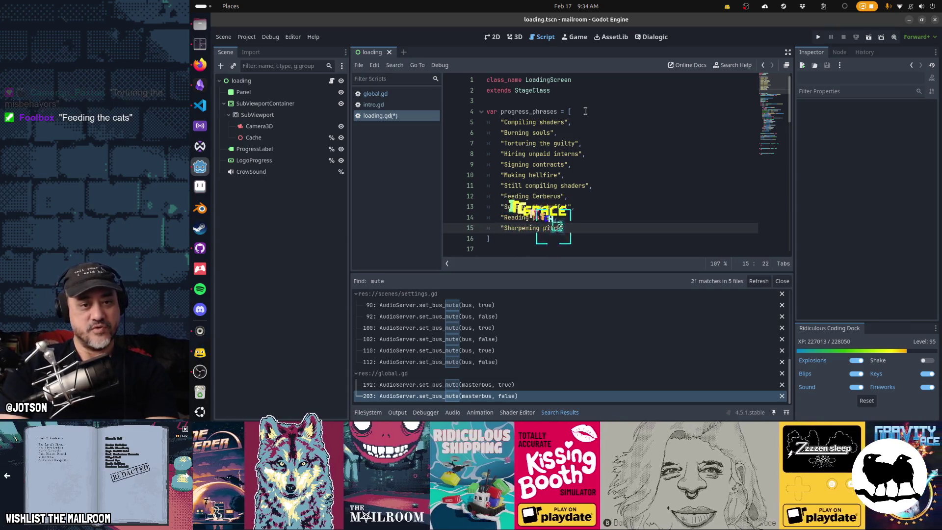
{"action": "key", "text": "End"}
{"action": "type", "text": ","}
{"action": "key", "text": "Return"}
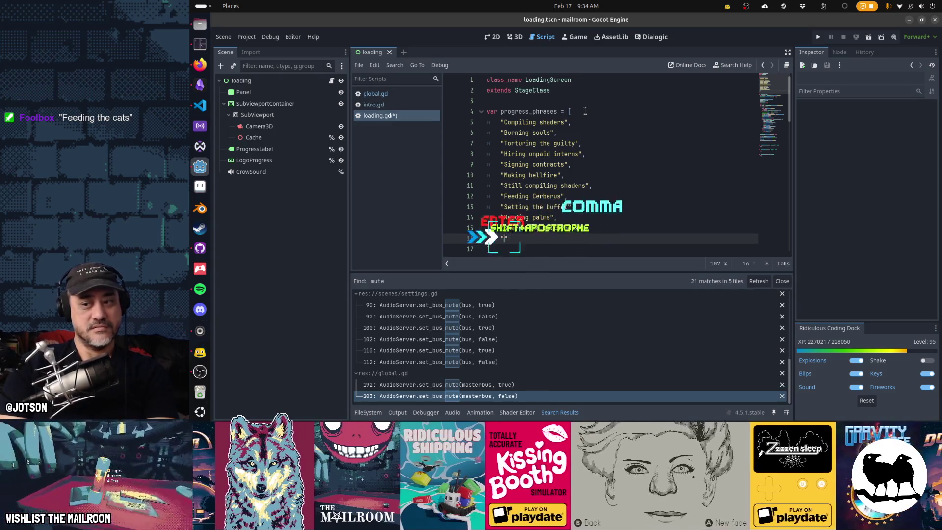
{"action": "type", "text": "\""}
{"action": "type", "text": "Fe"}
{"action": "type", "text": "eding the c"}
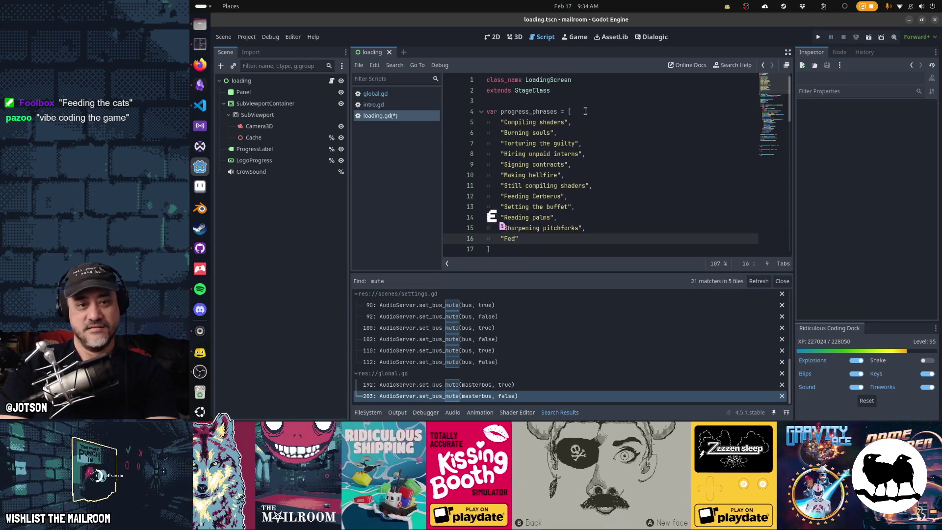
{"action": "type", "text": "ats\","}
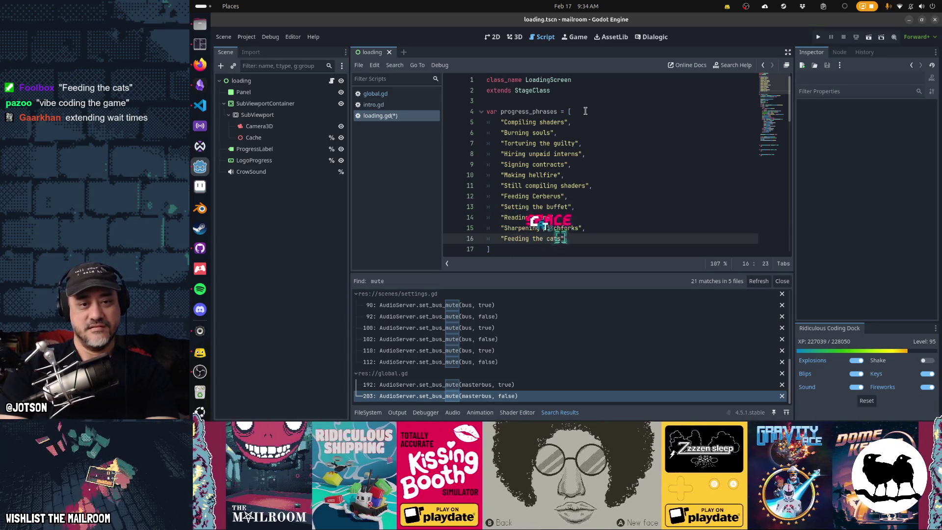
{"action": "key", "text": "Return"}
{"action": "type", "text": "\""}
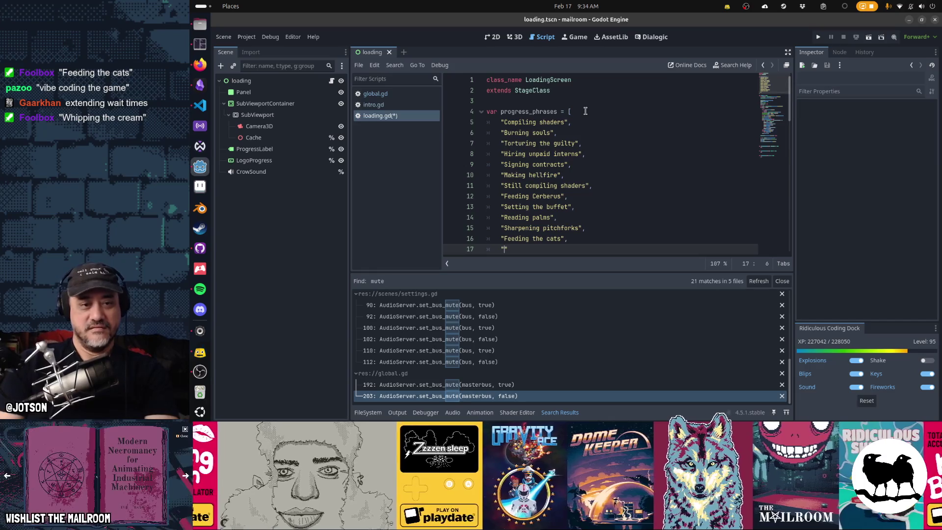
- Add "Delaying trains", fixing the mistyped colon to a comma
{"action": "scroll", "coordinate": [585, 111], "scroll_direction": "down", "scroll_amount": 1}
{"action": "type", "text": "Dela"}
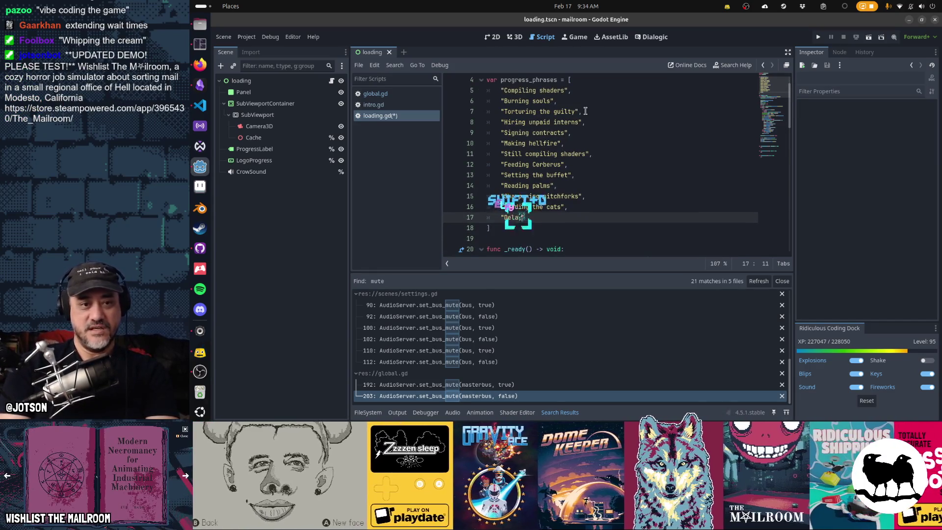
{"action": "type", "text": "ying trains:"}
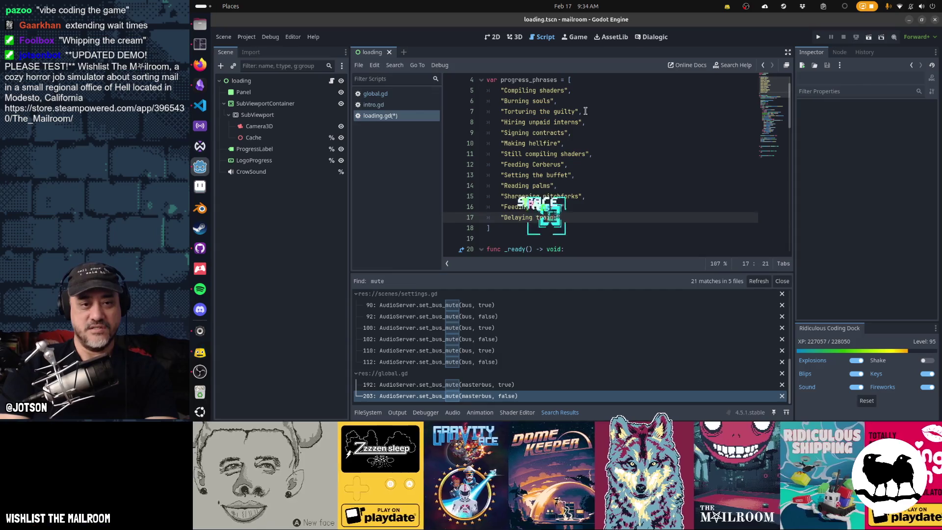
{"action": "key", "text": "BackSpace"}
{"action": "type", "text": ","}
{"action": "key", "text": "Return"}
{"action": "type", "text": "\""}
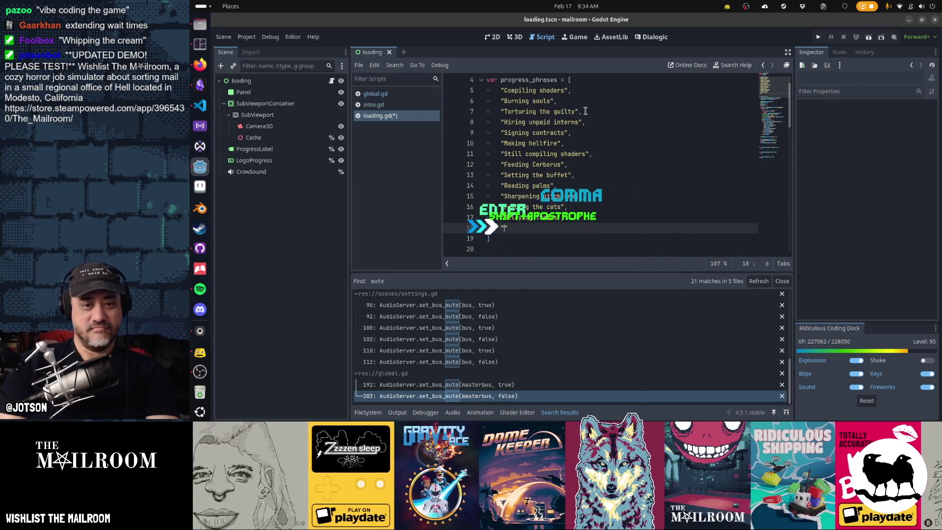
- Add "Tempting the wicked" and the final entry "Stoking the eternal fires" to progress_phrases
{"action": "scroll", "coordinate": [585, 112], "scroll_direction": "down", "scroll_amount": 1}
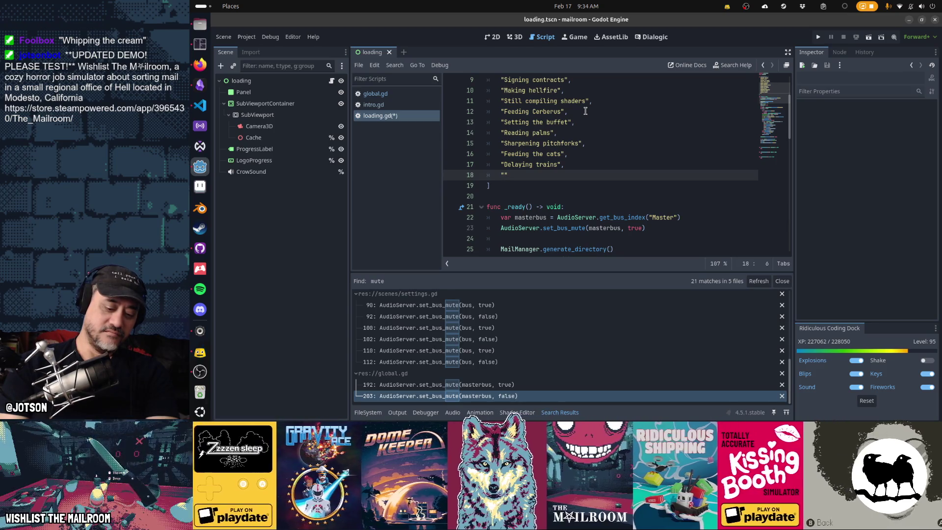
{"action": "type", "text": "Testting"}
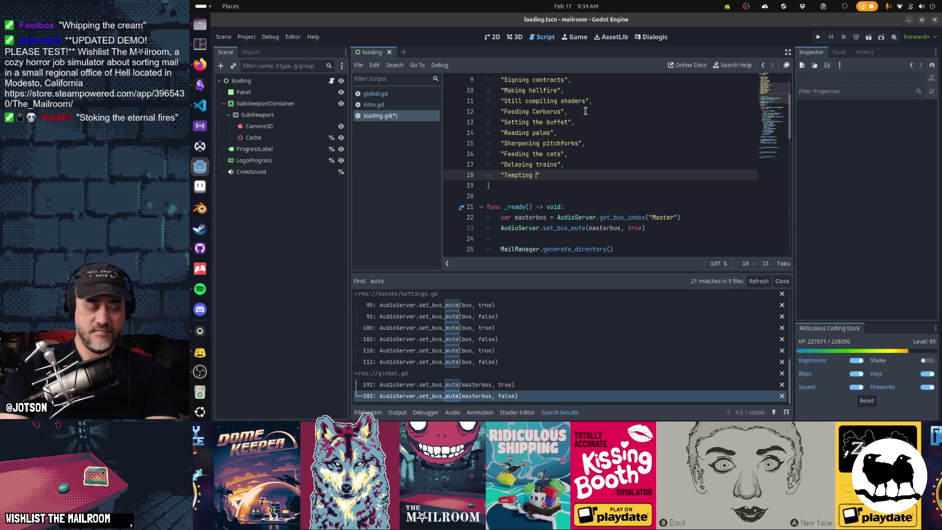
{"action": "type", "text": "the wicked"}
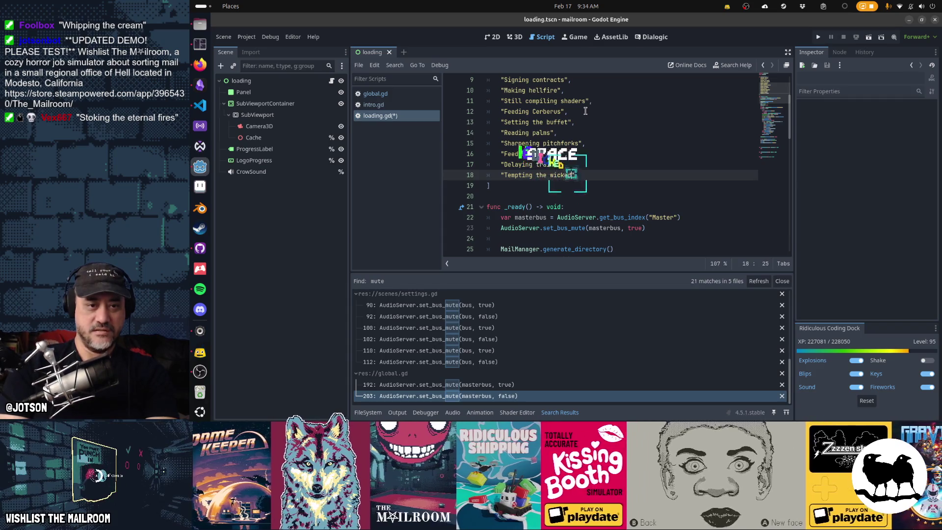
{"action": "key", "text": "Right"}
{"action": "type", "text": ","}
{"action": "key", "text": "Return"}
{"action": "type", "text": "\"Ste"}
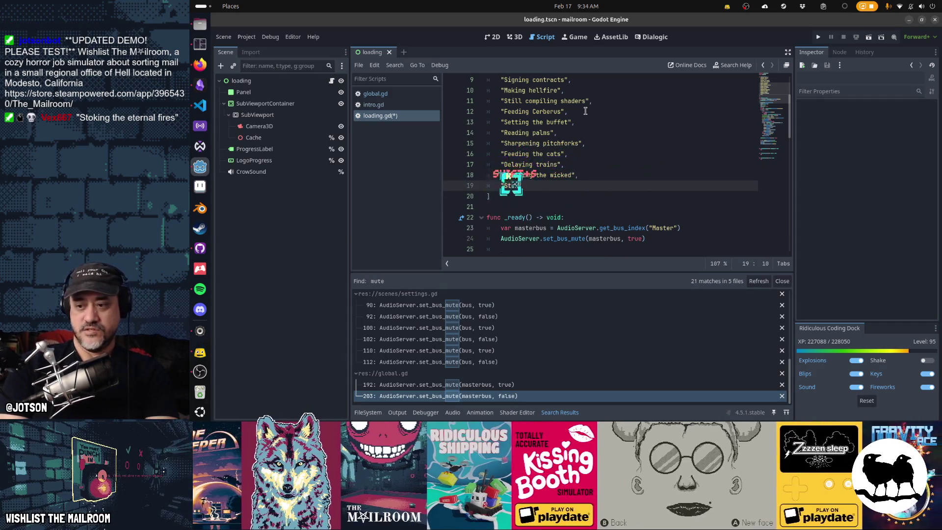
{"action": "type", "text": "king the eternal fires\""}
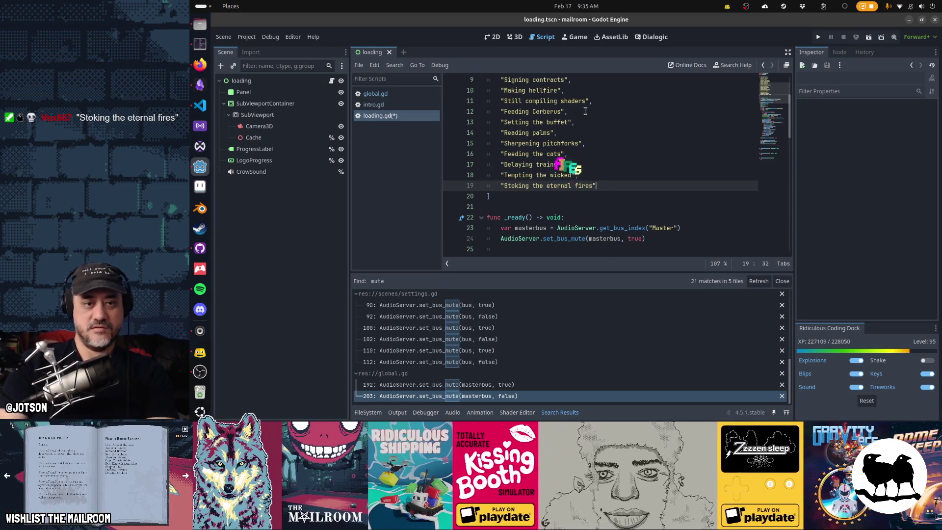
{"action": "key", "text": "Up"}
{"action": "key", "text": "Up"}
{"action": "key", "text": "Up"}
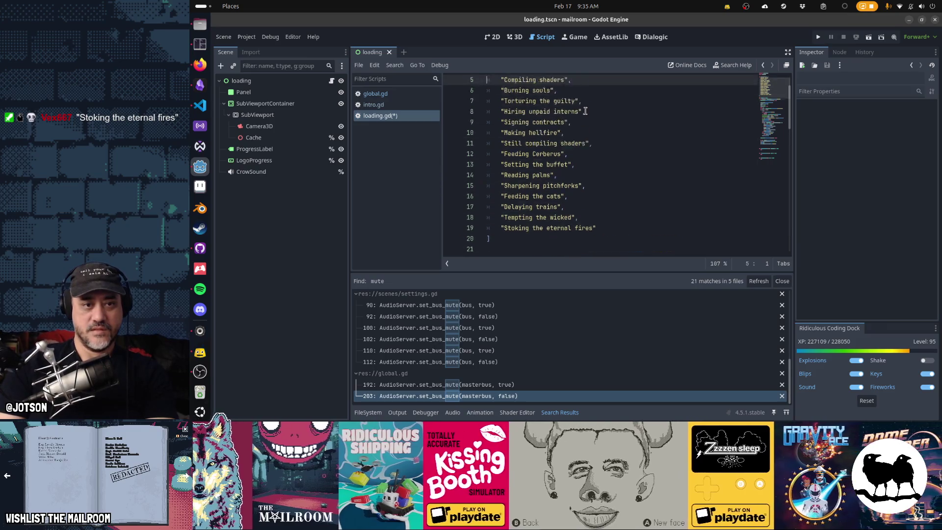
{"action": "key", "text": "Up"}
{"action": "key", "text": "Up"}
{"action": "key", "text": "Up"}
{"action": "key", "text": "Down"}
{"action": "key", "text": "Down"}
{"action": "key", "text": "Down"}
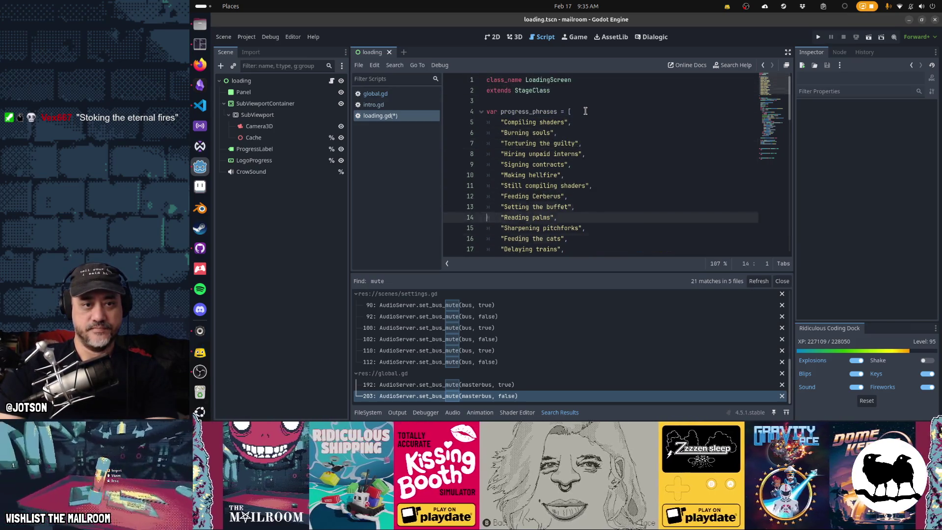
{"action": "key", "text": "Down"}
{"action": "key", "text": "Down"}
{"action": "key", "text": "Down"}
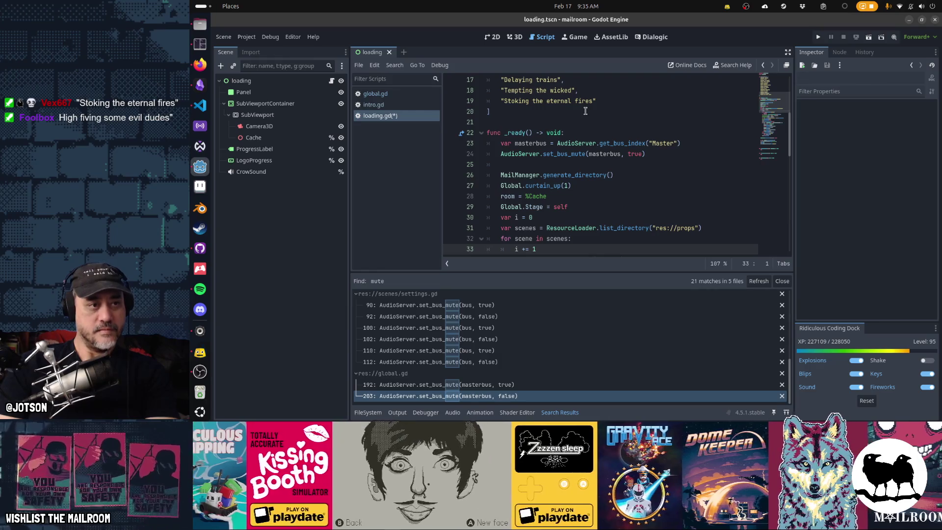
{"action": "scroll", "coordinate": [557, 149], "scroll_direction": "up", "scroll_amount": 1}
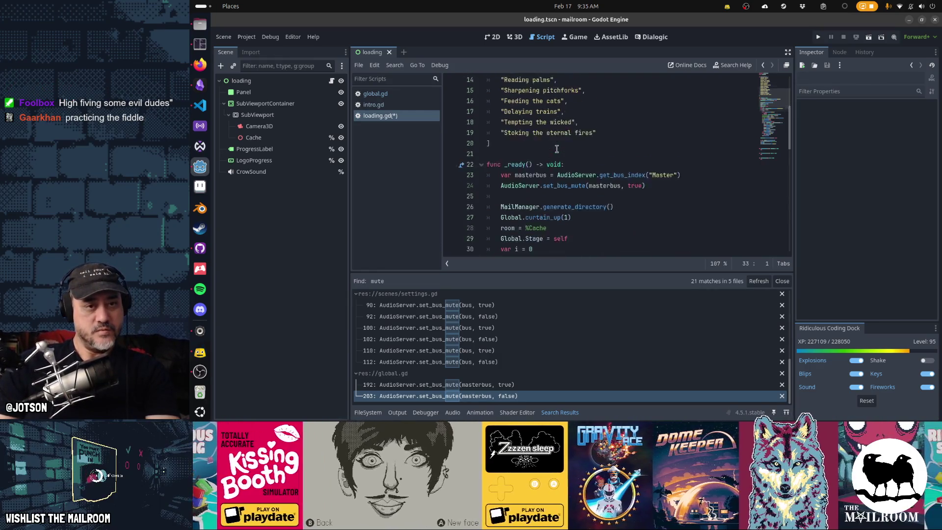
{"action": "scroll", "coordinate": [557, 148], "scroll_direction": "up", "scroll_amount": 4}
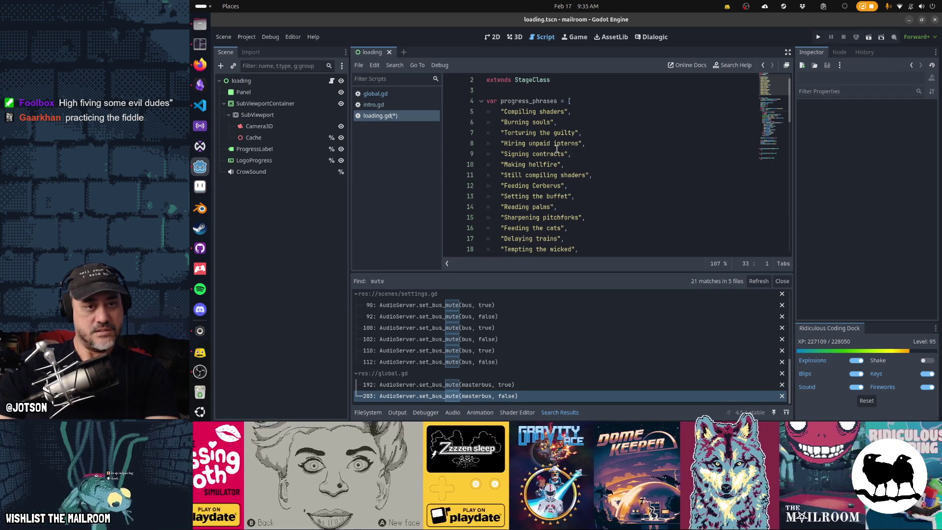
{"action": "scroll", "coordinate": [557, 148], "scroll_direction": "down", "scroll_amount": 4}
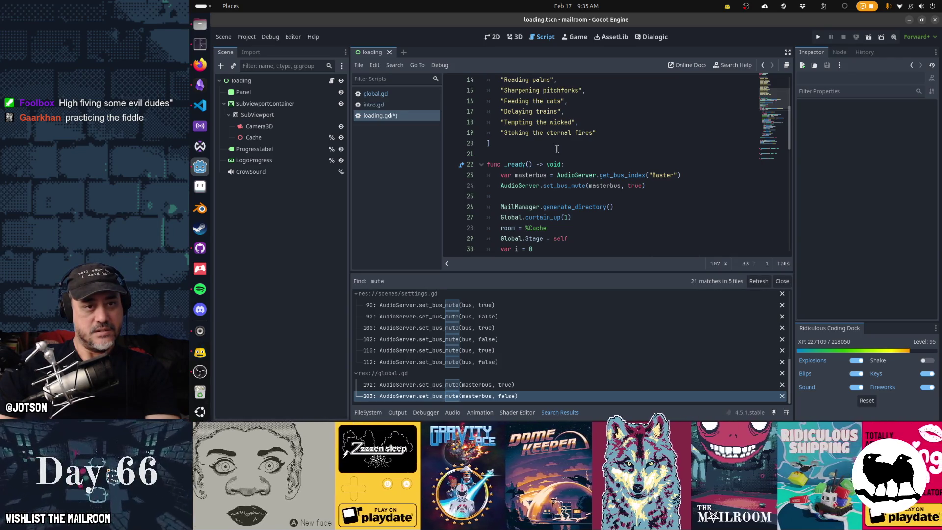
{"action": "scroll", "coordinate": [557, 149], "scroll_direction": "down", "scroll_amount": 3}
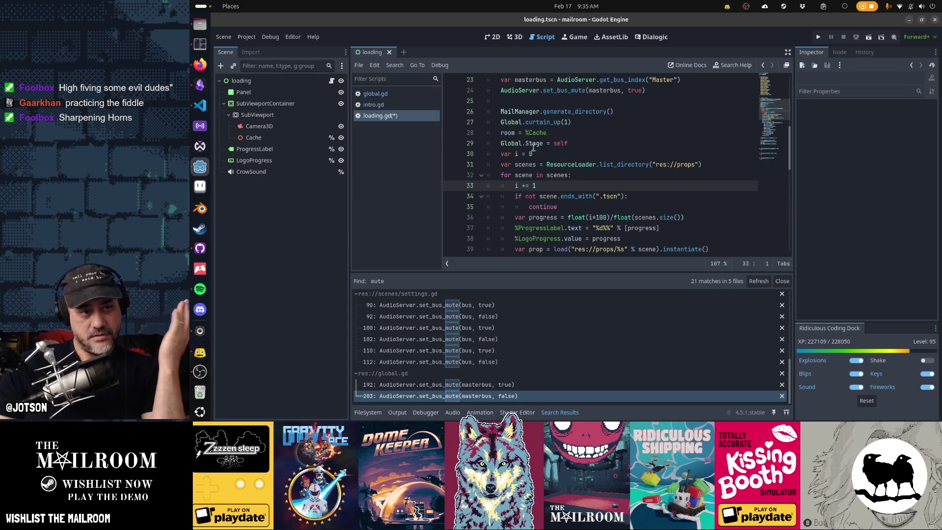
{"action": "left_click", "coordinate": [278, 152]}
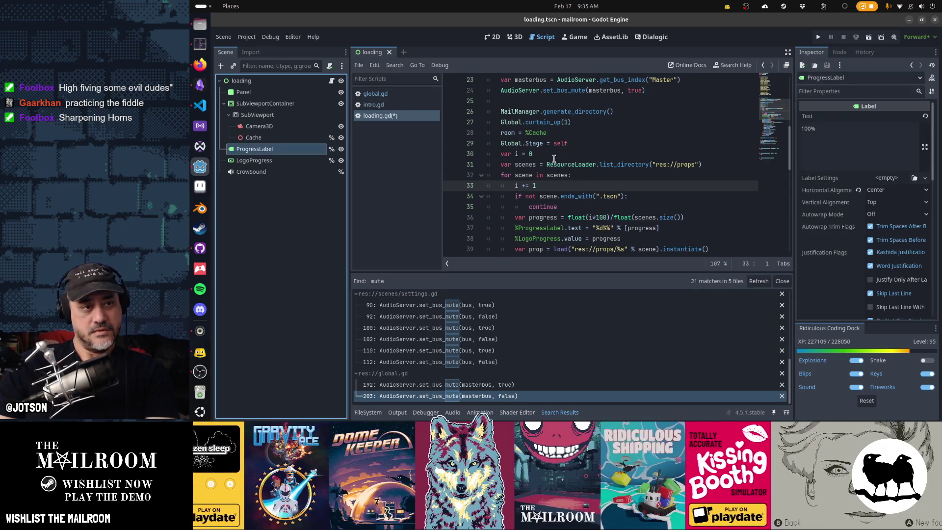
- Duplicate the ProgressLabel node with Ctrl+D and rename the copy ProgressPhrase
{"action": "scroll", "coordinate": [554, 158], "scroll_direction": "up", "scroll_amount": 8}
{"action": "scroll", "coordinate": [554, 158], "scroll_direction": "down", "scroll_amount": 6}
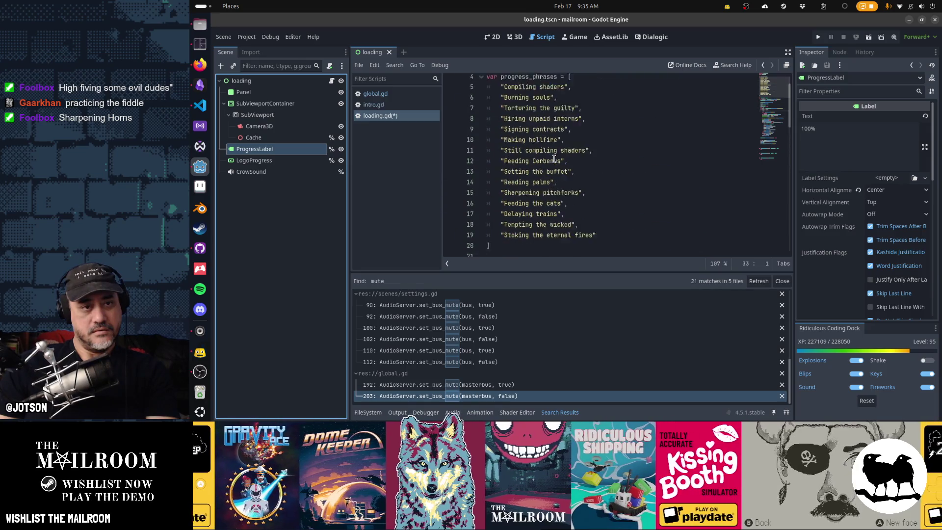
{"action": "key", "text": "ctrl+d"}
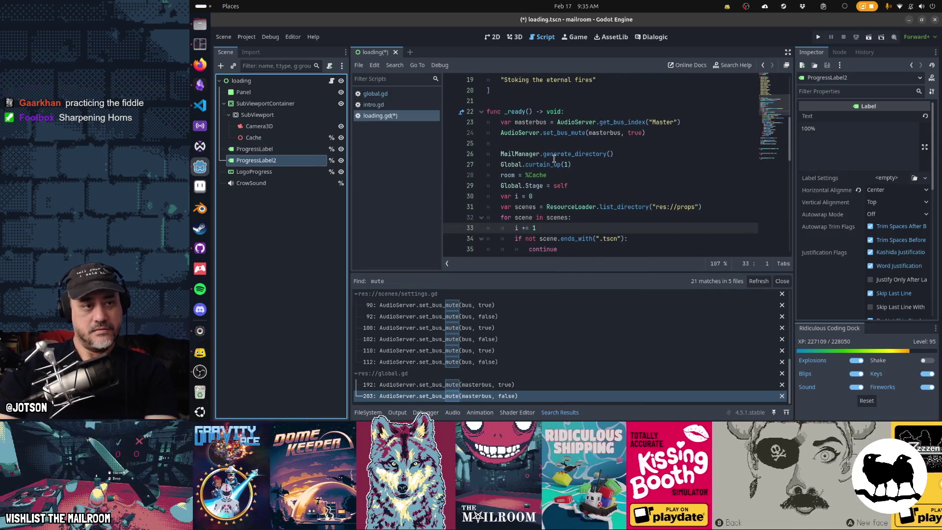
{"action": "key", "text": "F2"}
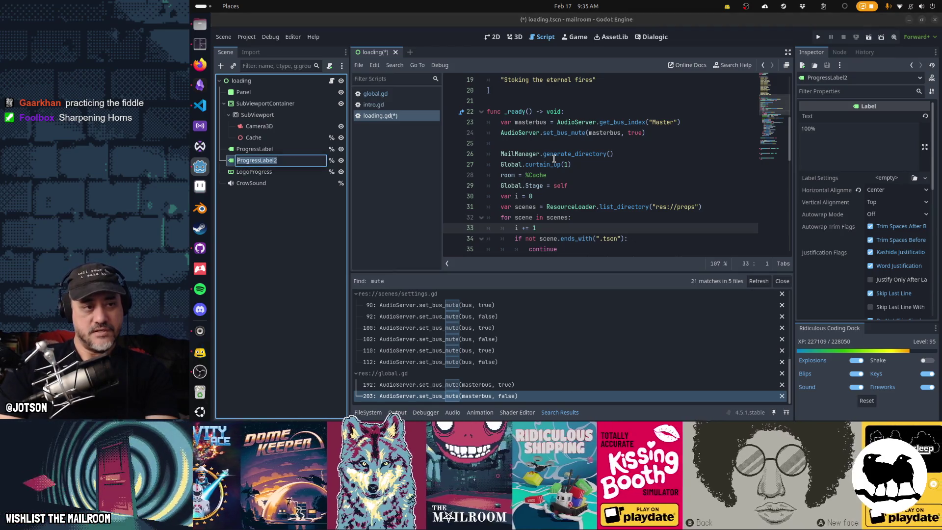
{"action": "type", "text": "ProgressPhrase"}
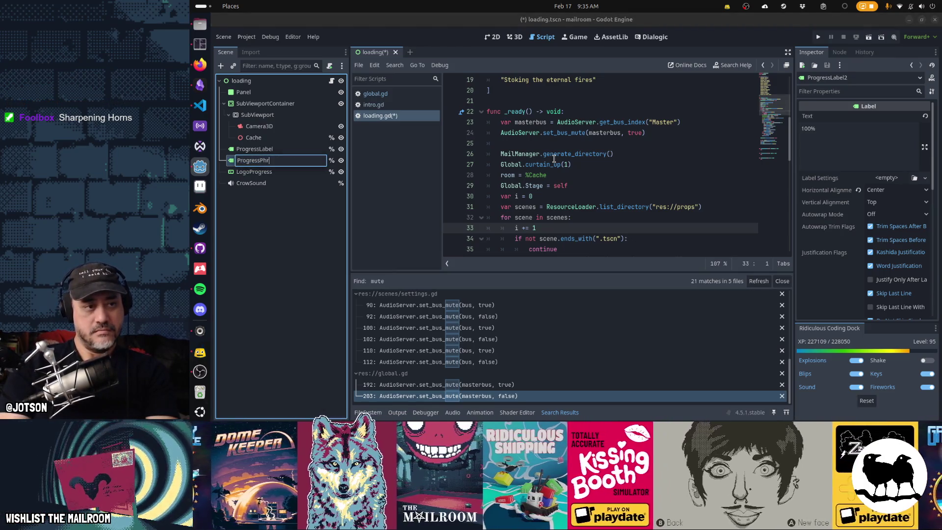
{"action": "key", "text": "Return"}
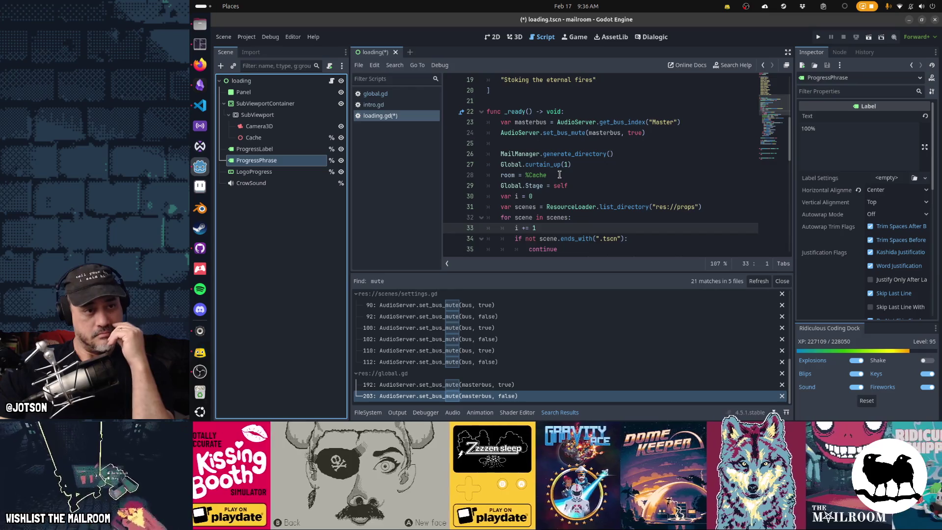
{"action": "scroll", "coordinate": [559, 175], "scroll_direction": "up", "scroll_amount": 6}
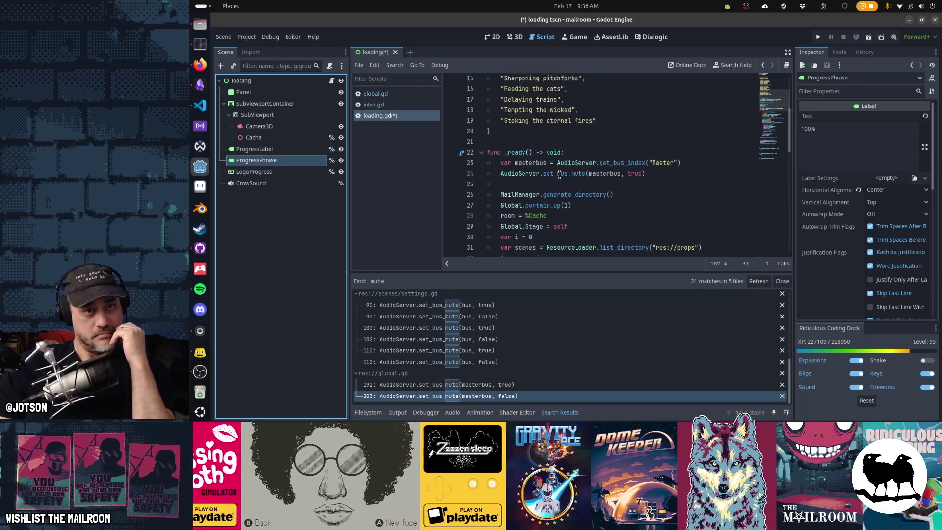
{"action": "scroll", "coordinate": [559, 175], "scroll_direction": "down", "scroll_amount": 1}
{"action": "left_click", "coordinate": [584, 93]}
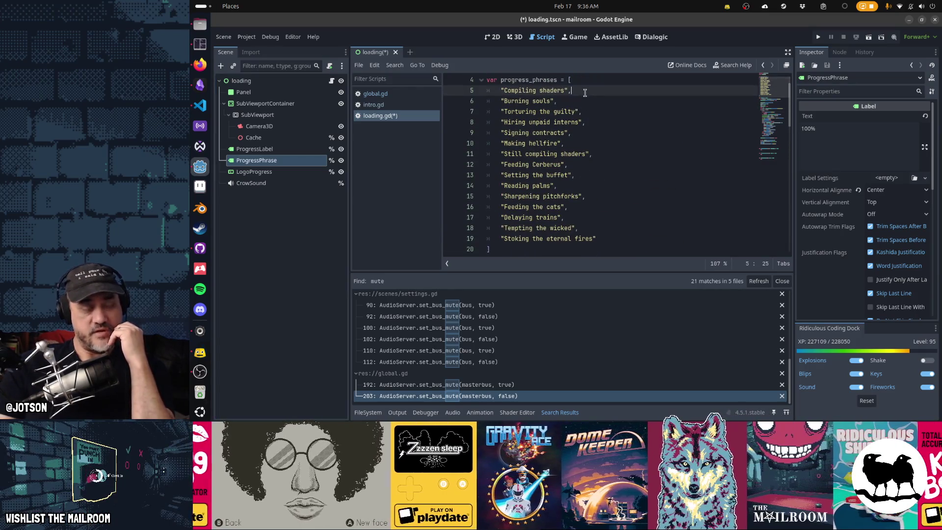
{"action": "key", "text": "Down"}
{"action": "key", "text": "Down"}
{"action": "key", "text": "Down"}
{"action": "key", "text": "Down"}
{"action": "key", "text": "Down"}
{"action": "key", "text": "Down"}
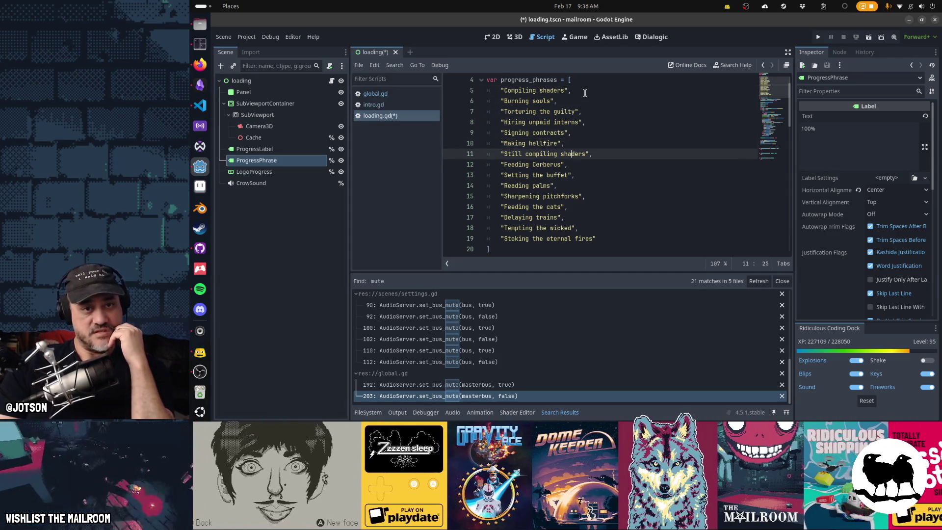
{"action": "key", "text": "Down"}
{"action": "key", "text": "Down"}
{"action": "key", "text": "Down"}
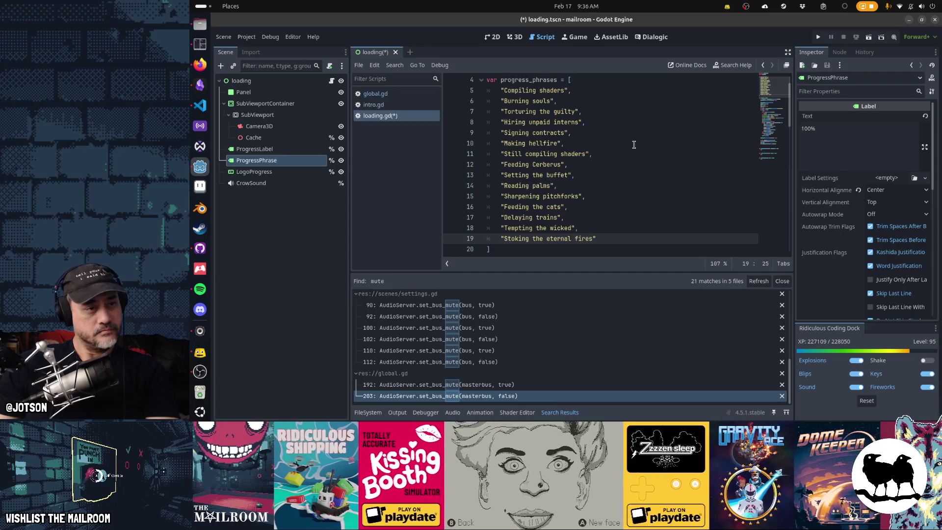
{"action": "scroll", "coordinate": [634, 145], "scroll_direction": "down", "scroll_amount": 9}
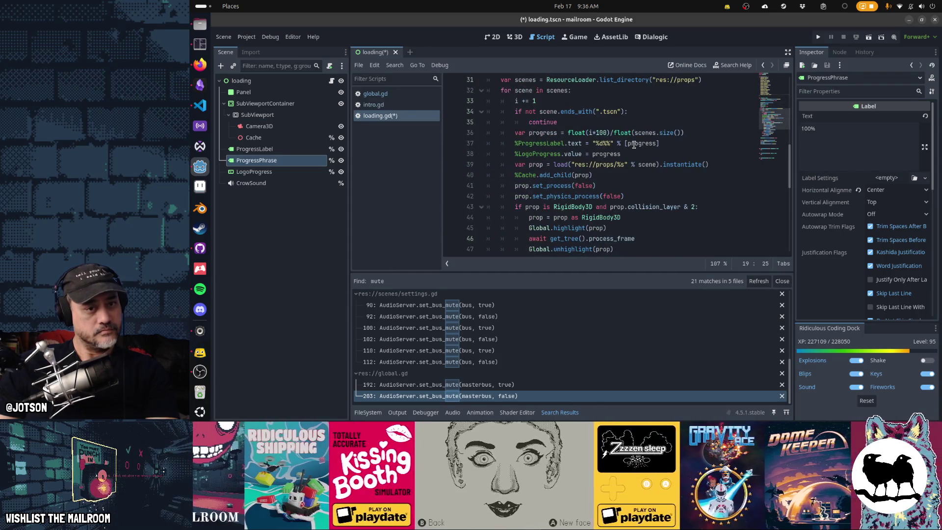
{"action": "scroll", "coordinate": [634, 144], "scroll_direction": "down", "scroll_amount": 9}
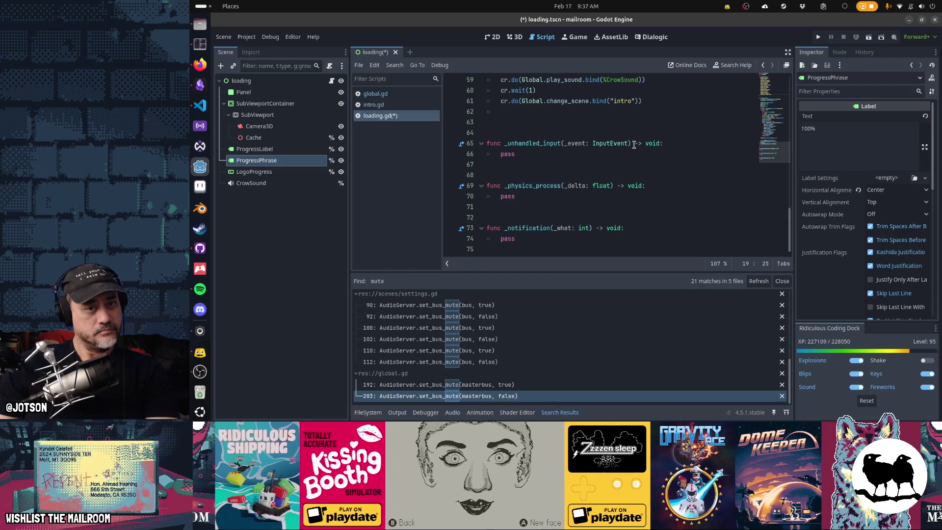
{"action": "scroll", "coordinate": [577, 237], "scroll_direction": "up", "scroll_amount": 20}
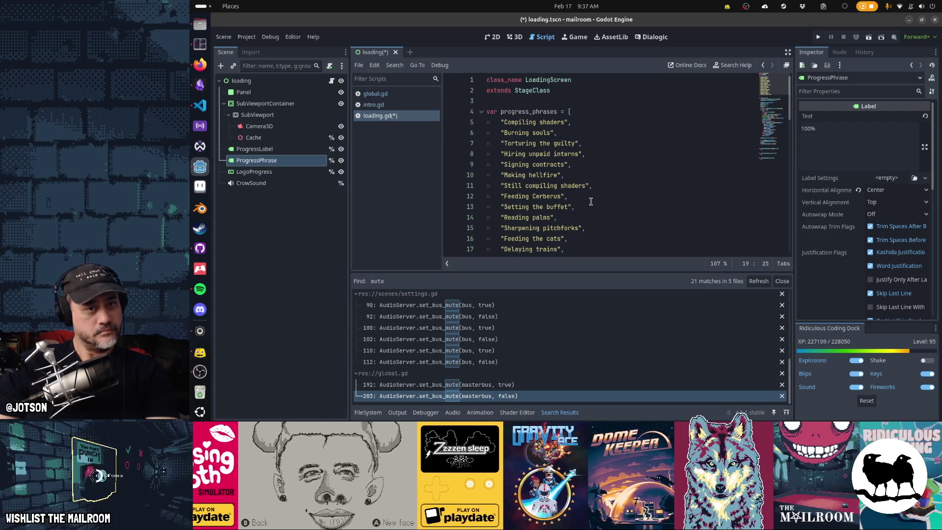
{"action": "scroll", "coordinate": [590, 202], "scroll_direction": "down", "scroll_amount": 4}
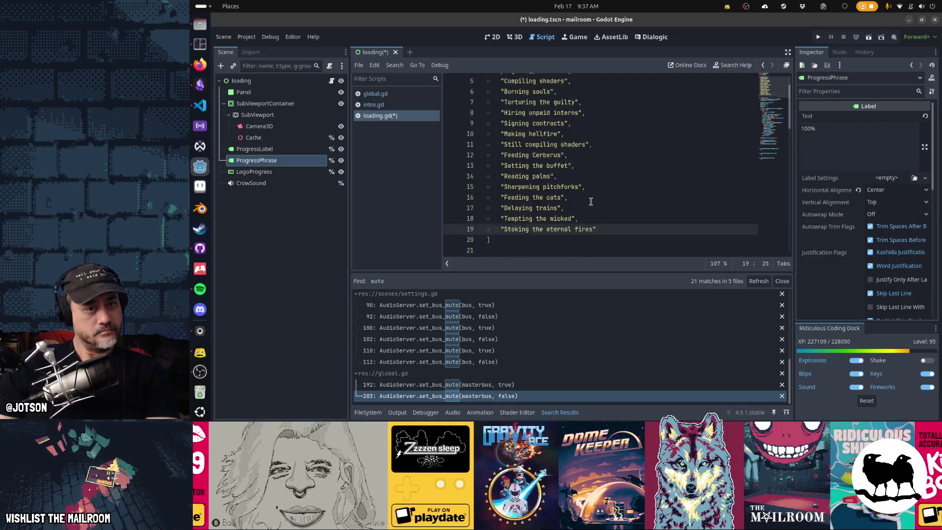
{"action": "left_click", "coordinate": [658, 178]}
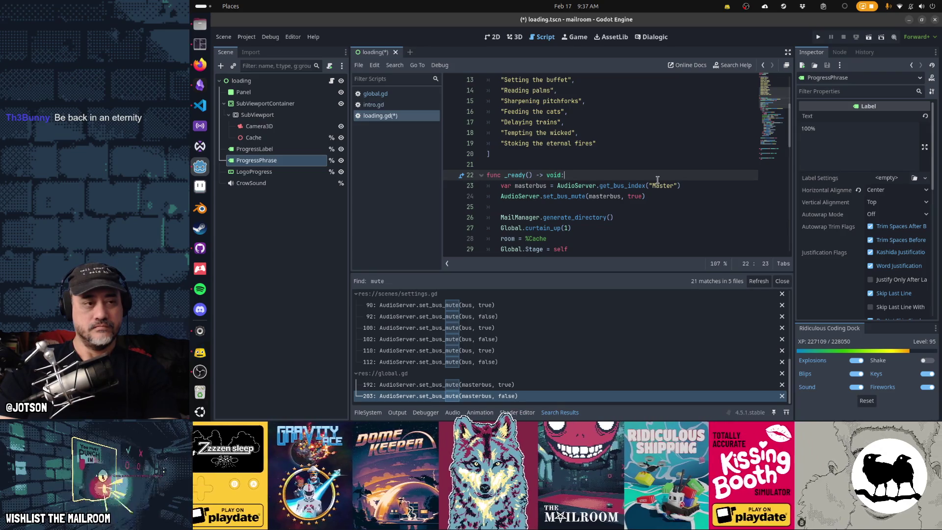
- Type 'var phrase_index: int = 0' on line 21, below the progress_phrases list
{"action": "left_click", "coordinate": [249, 203]}
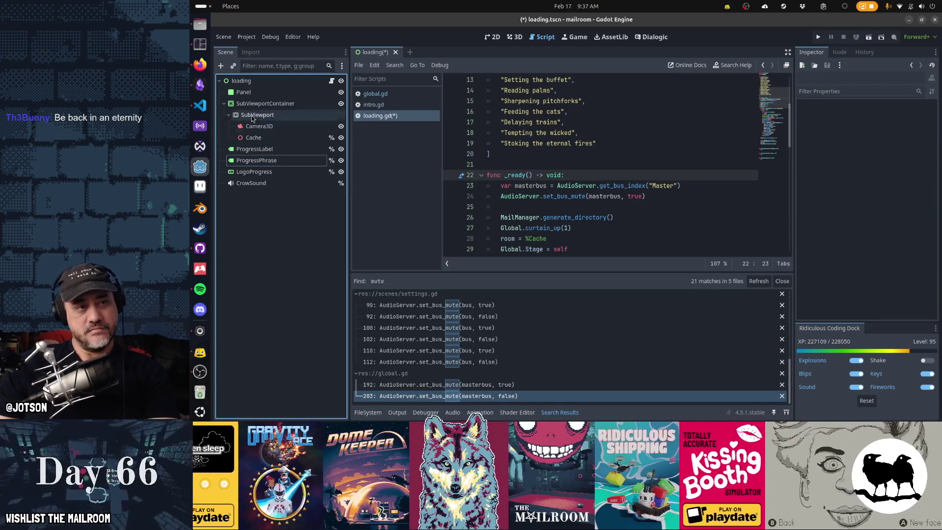
{"action": "left_click", "coordinate": [592, 169]}
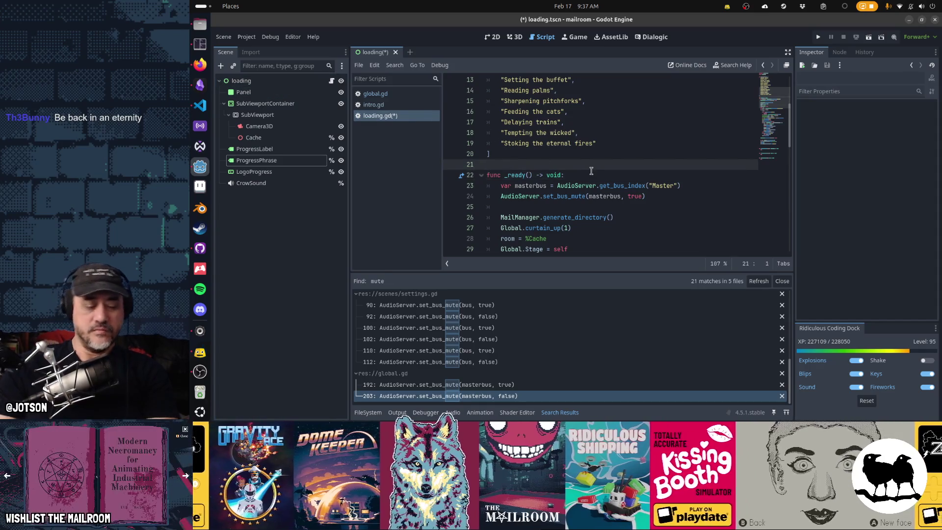
{"action": "type", "text": "%"}
{"action": "key", "text": "BackSpace"}
{"action": "type", "text": "var phrase_"}
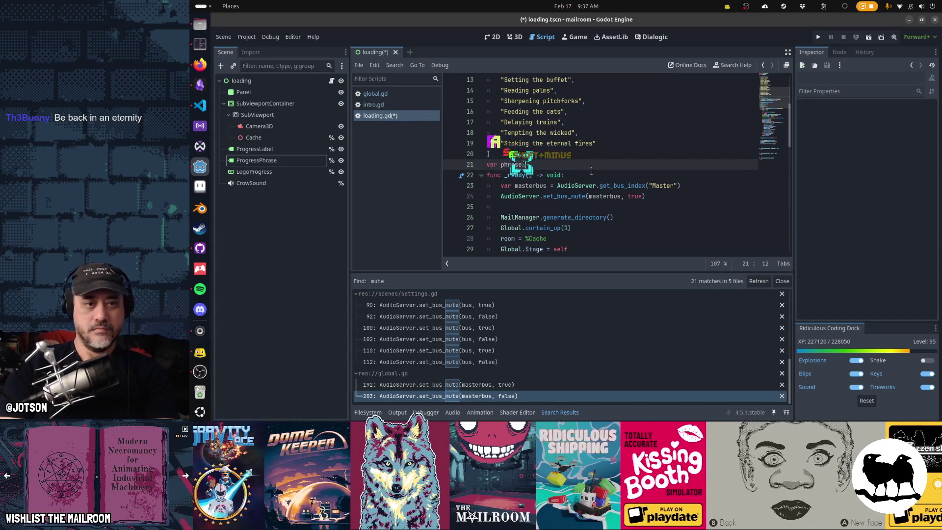
{"action": "type", "text": "index: int"}
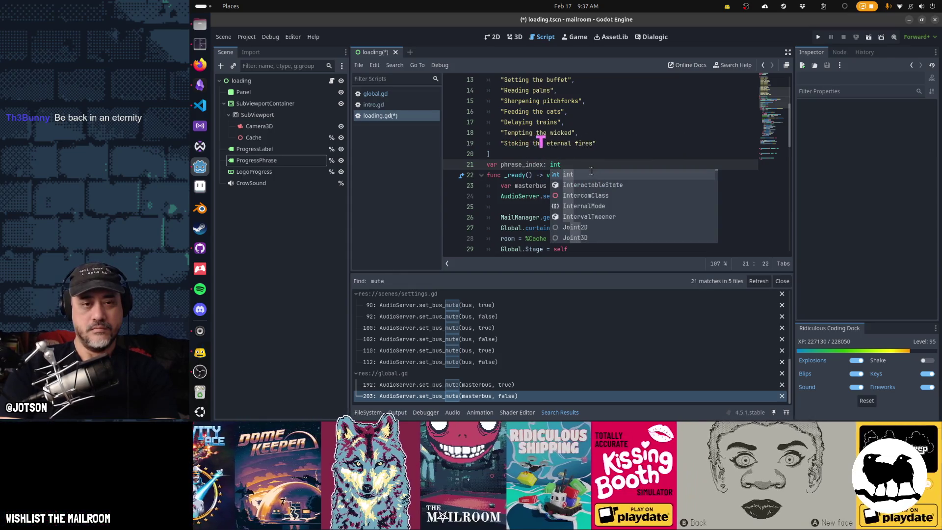
{"action": "type", "text": " = 0"}
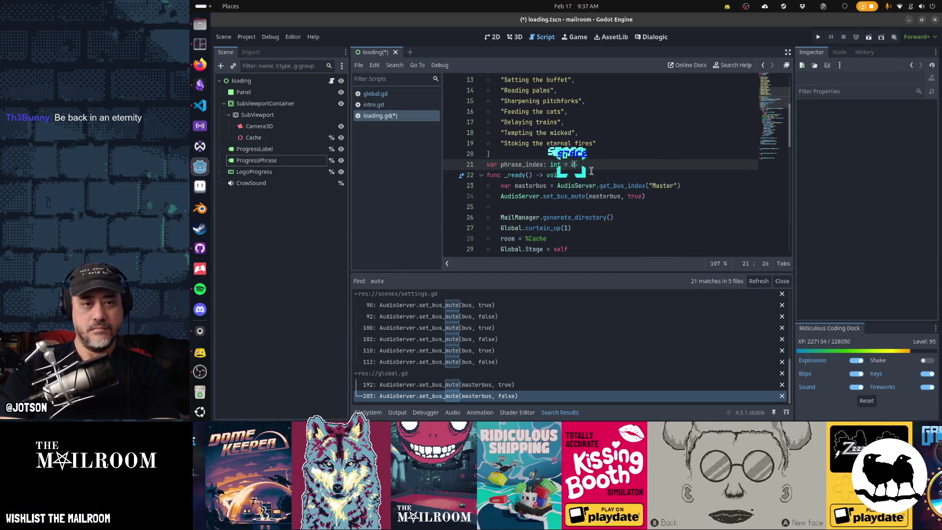
{"action": "key", "text": "Return"}
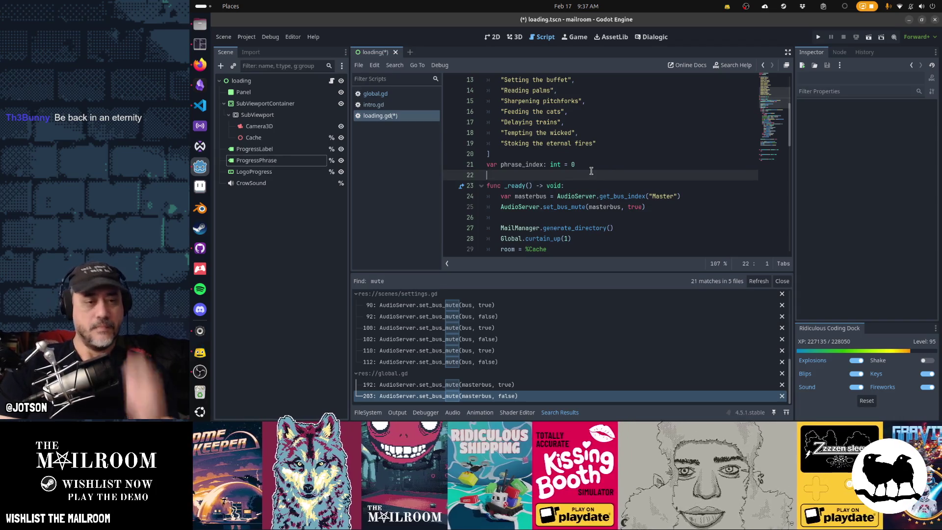
{"action": "key", "text": "Return"}
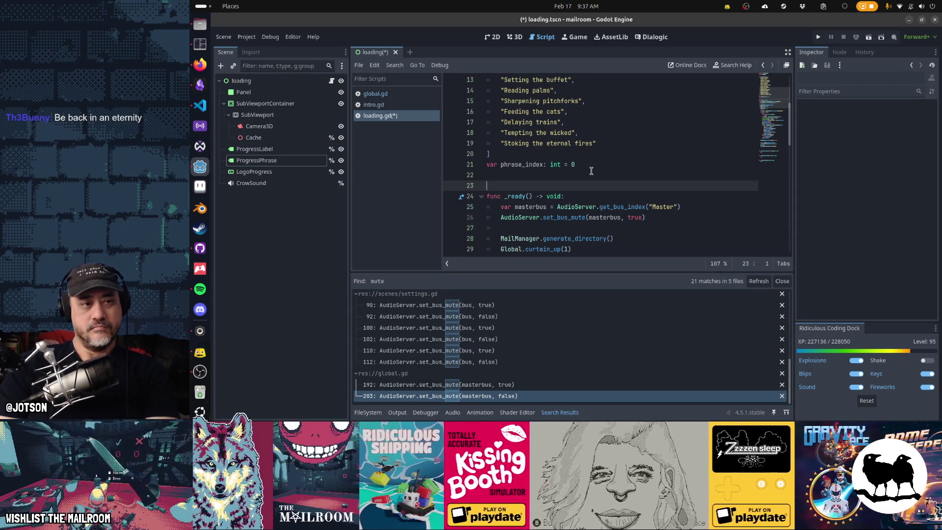
- Add a Timer child to the loading root and name it PhraseTimer
{"action": "left_click", "coordinate": [234, 80]}
{"action": "left_click", "coordinate": [221, 71]}
{"action": "type", "text": "timer"}
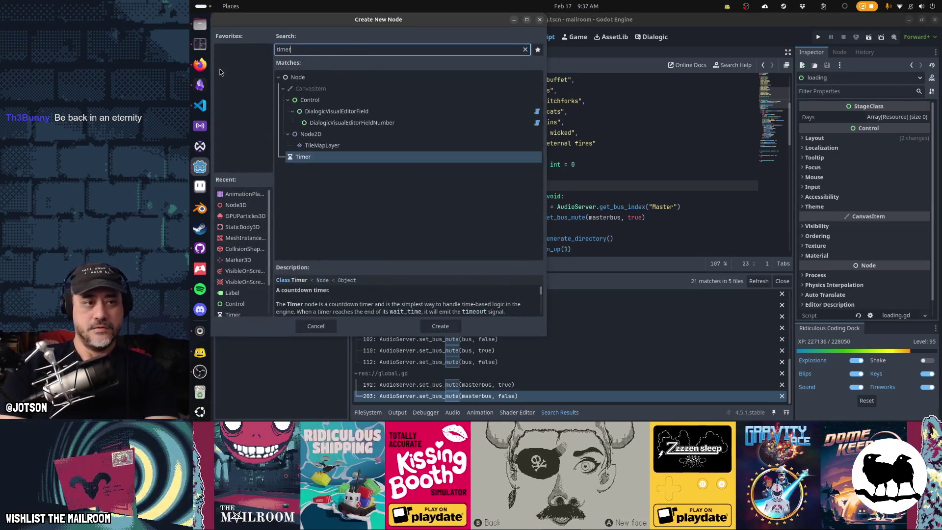
{"action": "key", "text": "Return"}
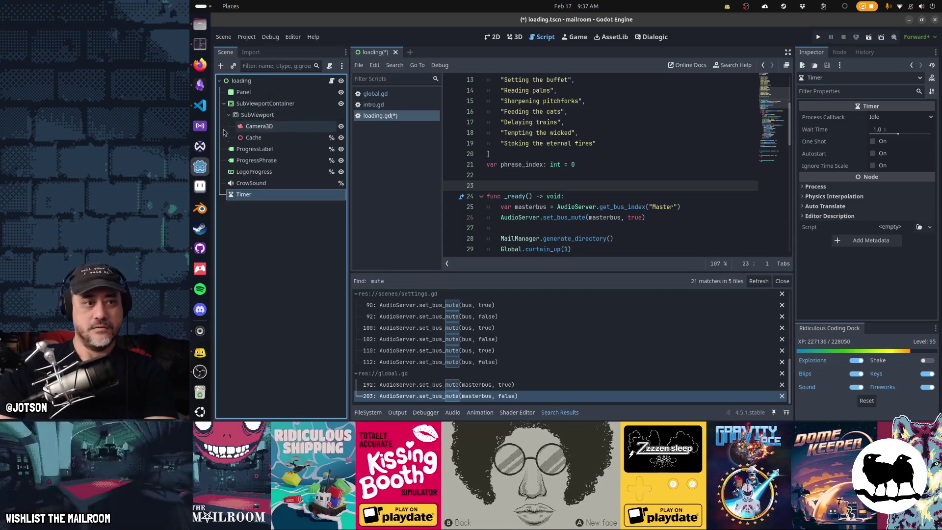
{"action": "double_click", "coordinate": [256, 194]}
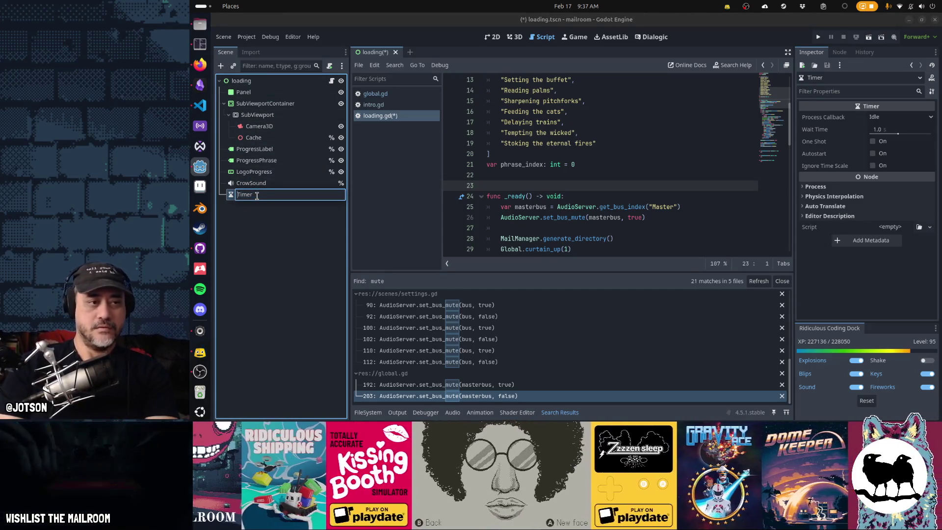
{"action": "type", "text": "Phrase"}
{"action": "key", "text": "Return"}
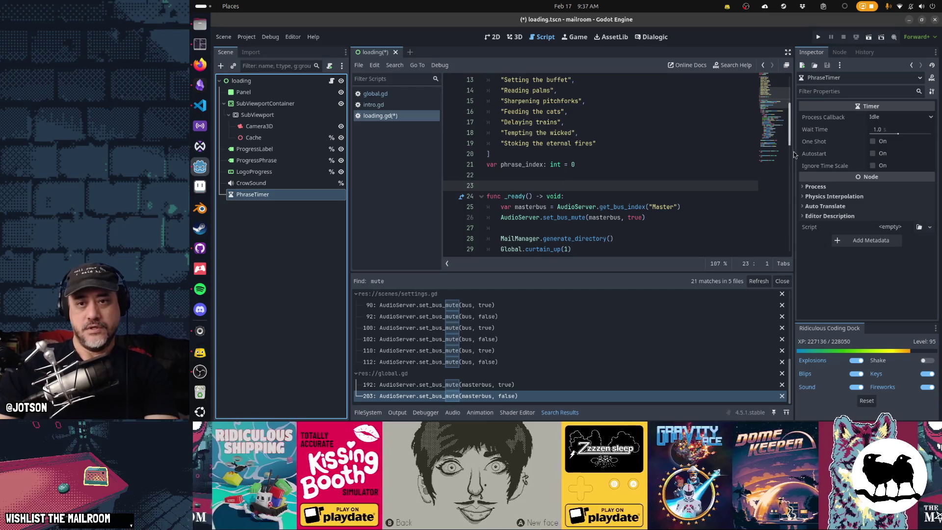
- Give PhraseTimer a 2-second wait time with Autostart on, and save the scene
{"action": "left_click", "coordinate": [884, 129]}
{"action": "type", "text": "2"}
{"action": "key", "text": "Tab"}
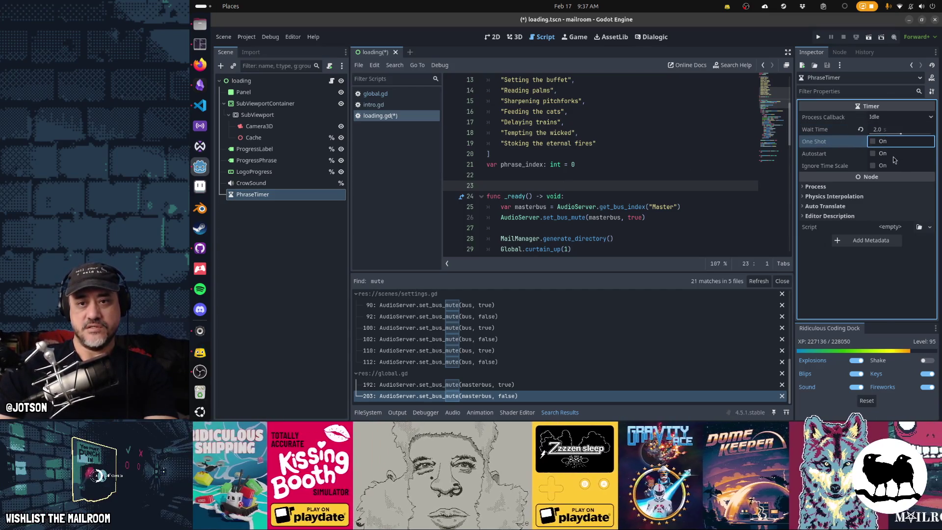
{"action": "left_click", "coordinate": [873, 154]}
{"action": "key", "text": "ctrl+s"}
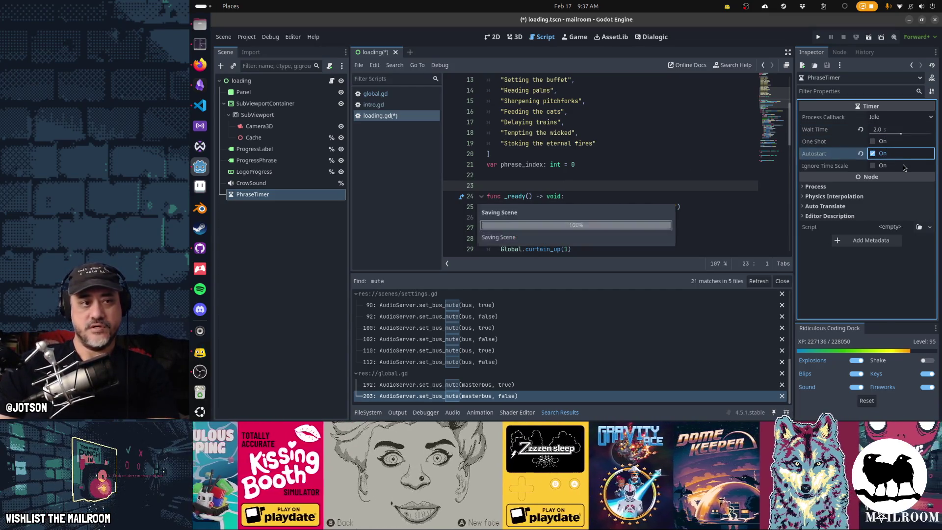
- Connect PhraseTimer's timeout signal to a new _on_phrase_timer_timeout method in loading.gd
{"action": "left_click", "coordinate": [840, 52]}
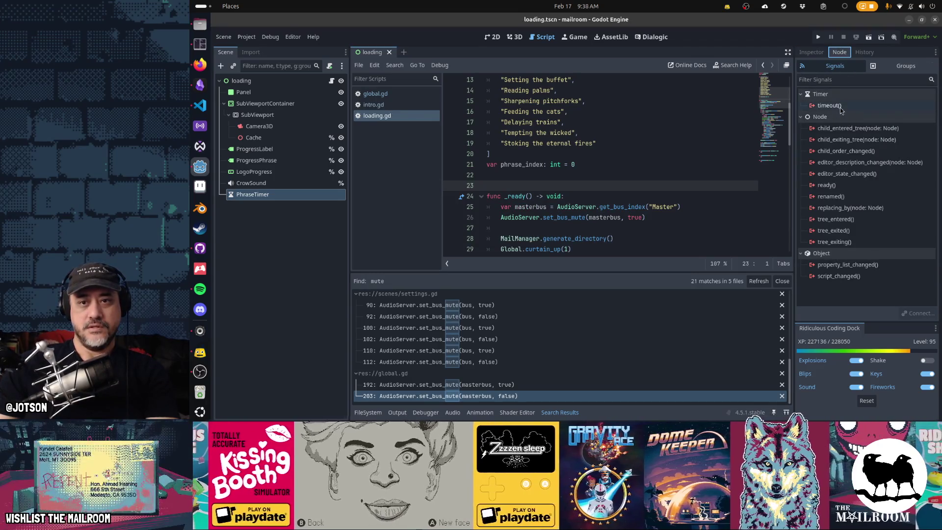
{"action": "double_click", "coordinate": [840, 108]}
{"action": "left_click", "coordinate": [597, 300]}
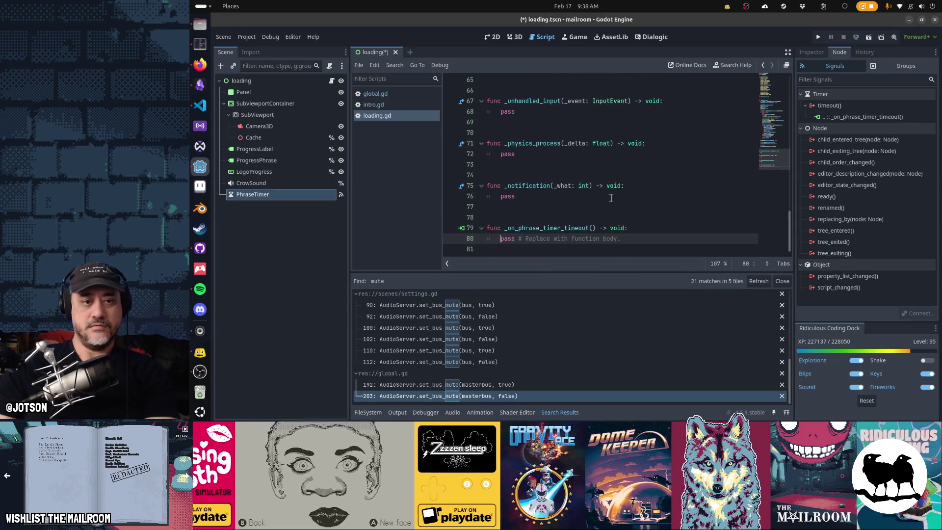
- Replace the pass placeholder with phrase_index += 1 and a ProgressPhrase text assignment from progress_phrases
{"action": "key", "text": "shift+End"}
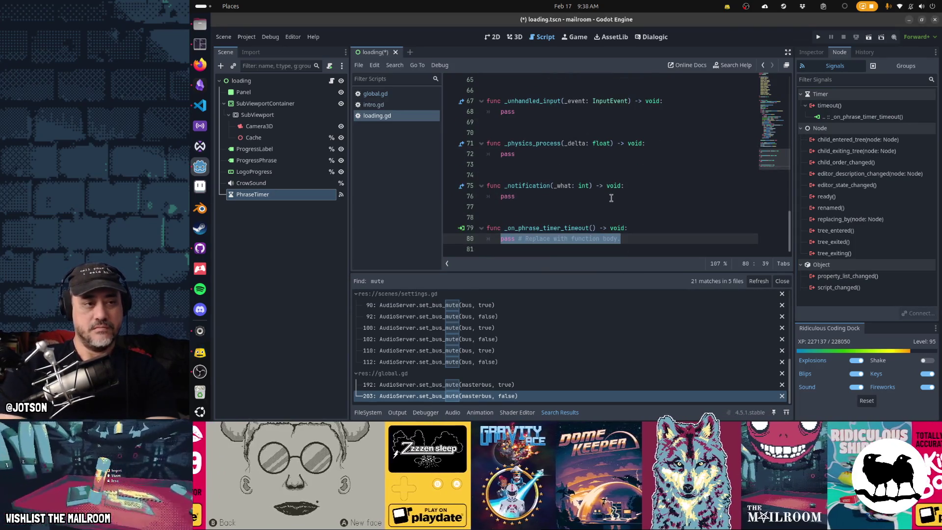
{"action": "type", "text": "phrase_index += 1"}
{"action": "key", "text": "Return"}
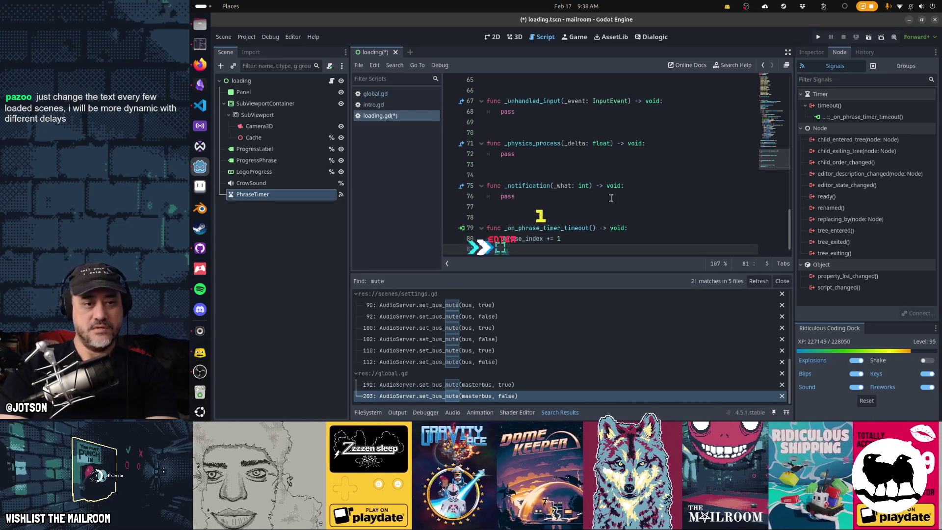
{"action": "type", "text": "%ProgressPhrase.tex"}
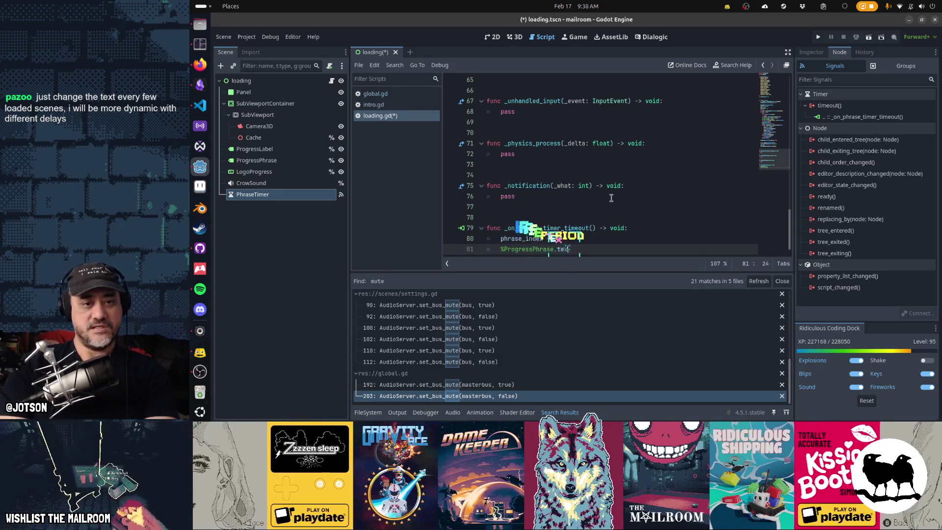
{"action": "type", "text": "t = phras"}
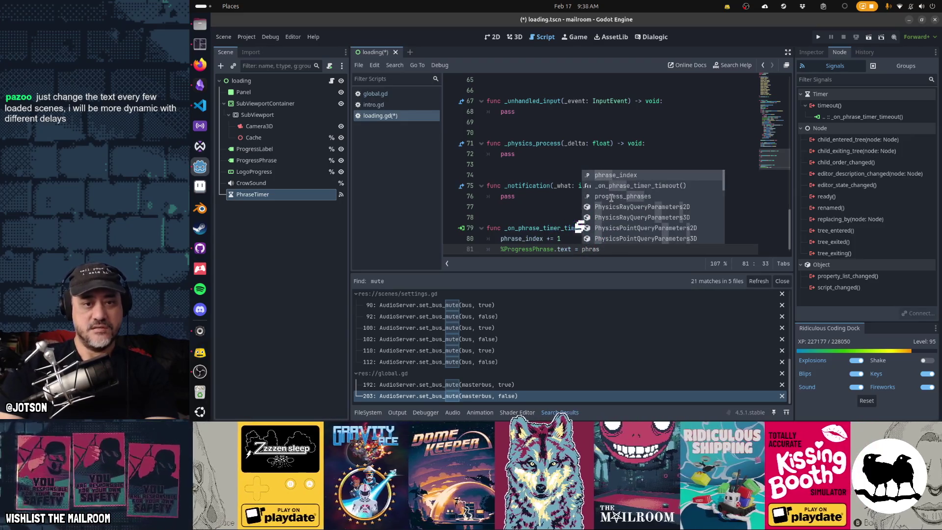
{"action": "key", "text": "Down"}
{"action": "key", "text": "Down"}
{"action": "key", "text": "Return"}
{"action": "type", "text": "["}
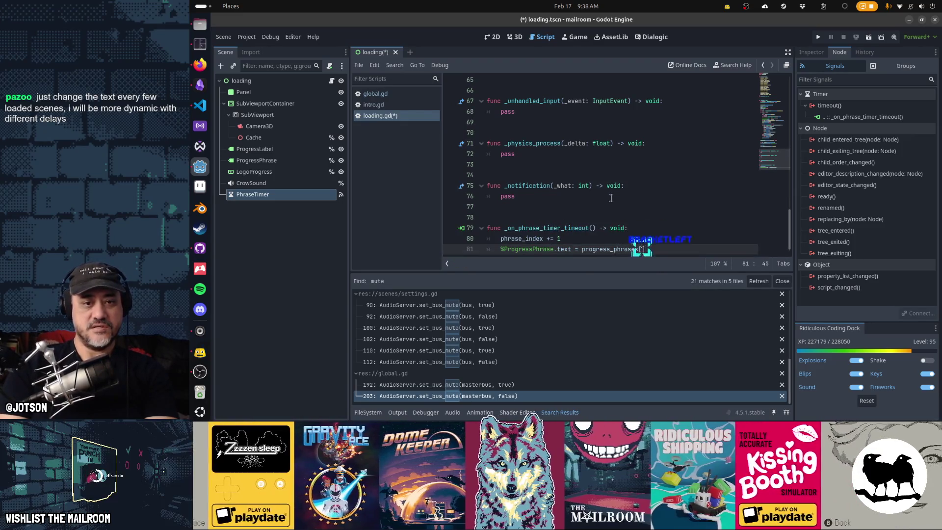
{"action": "type", "text": "phrase_index % "}
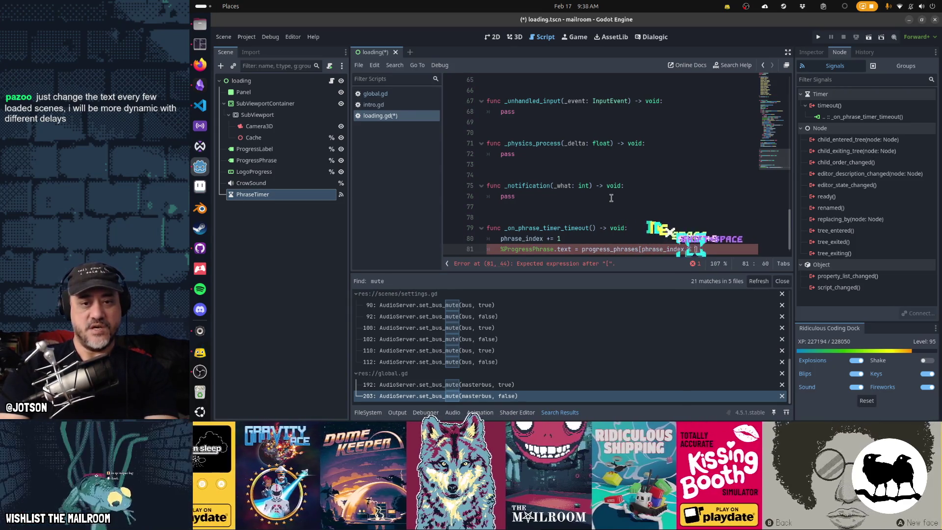
{"action": "type", "text": "progress_phrase"}
{"action": "type", "text": "s.size()"}
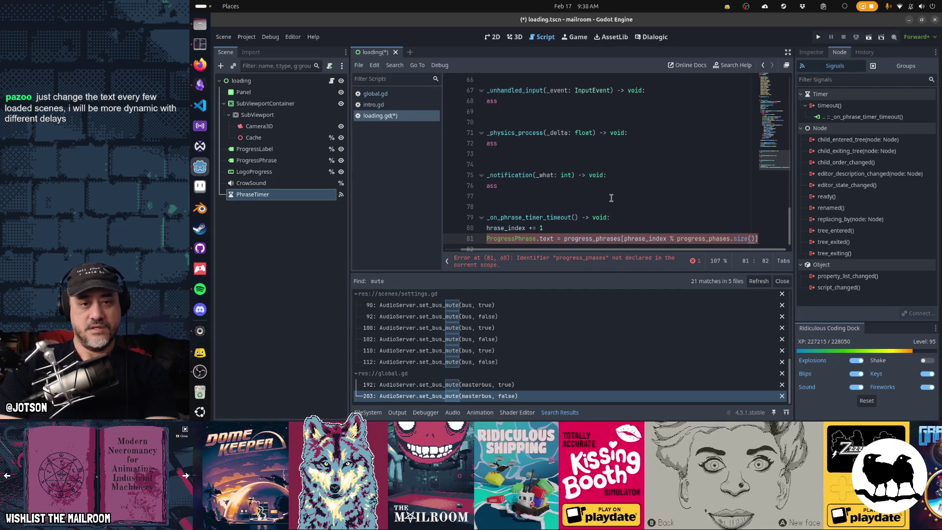
- Overwrite line 81 with the corrected progress_phrases[phrase_index % progress_phrases.size()] assignment
{"action": "key", "text": "ctrl+Home"}
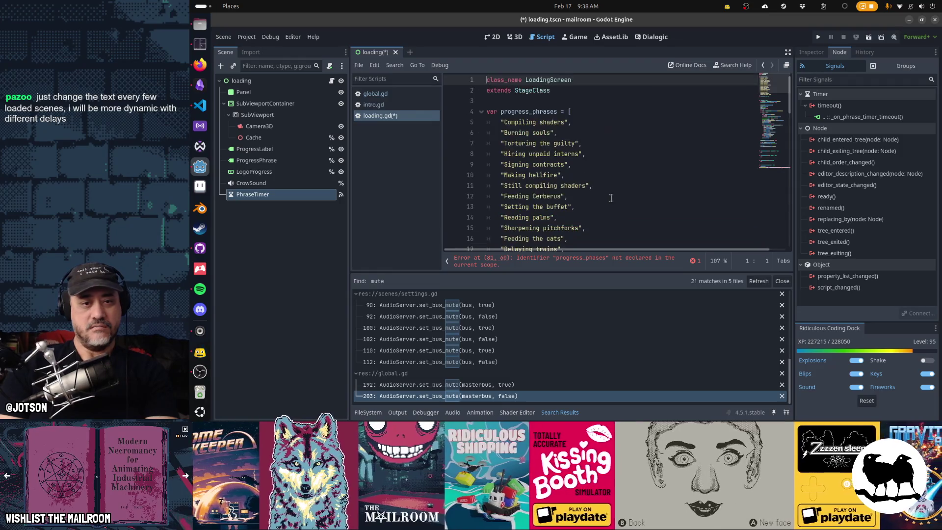
{"action": "key", "text": "Down"}
{"action": "key", "text": "Down"}
{"action": "key", "text": "Down"}
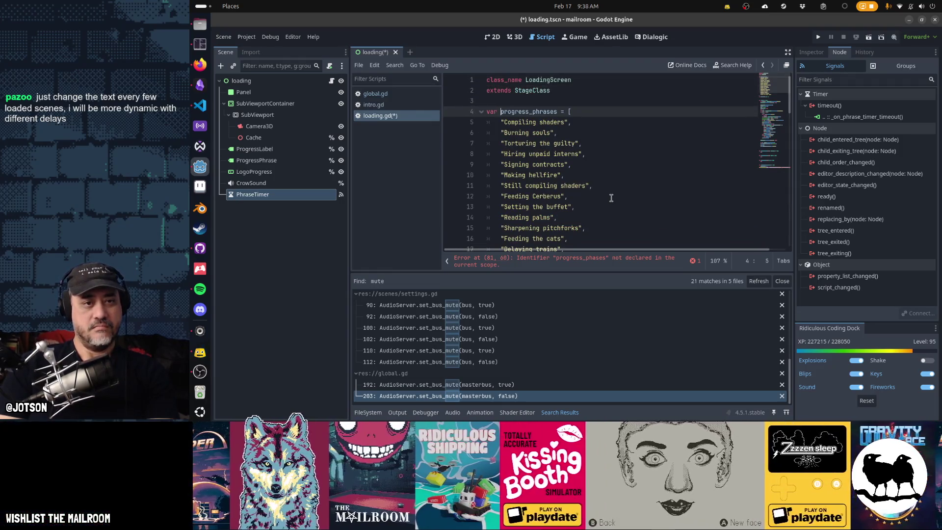
{"action": "key", "text": "ctrl+End"}
{"action": "key", "text": "Up"}
{"action": "key", "text": "Up"}
{"action": "key", "text": "Down"}
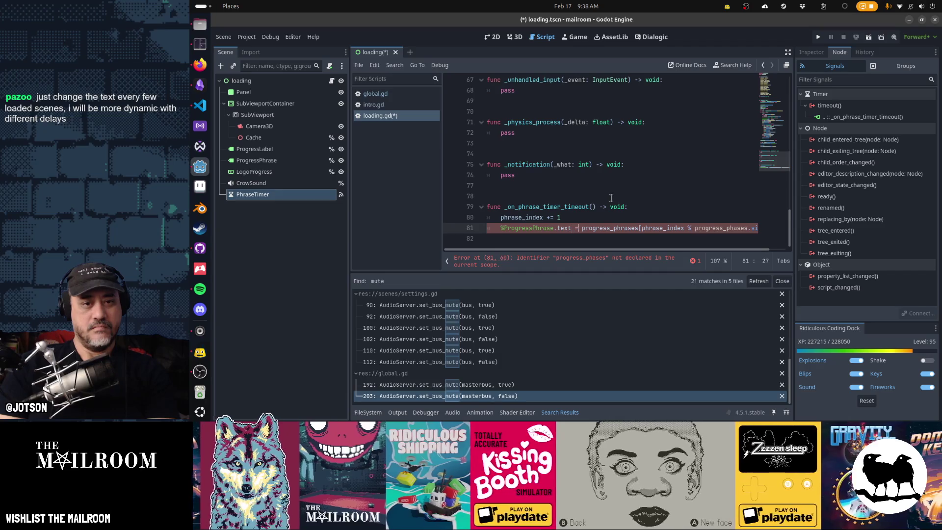
{"action": "key", "text": "ctrl+v"}
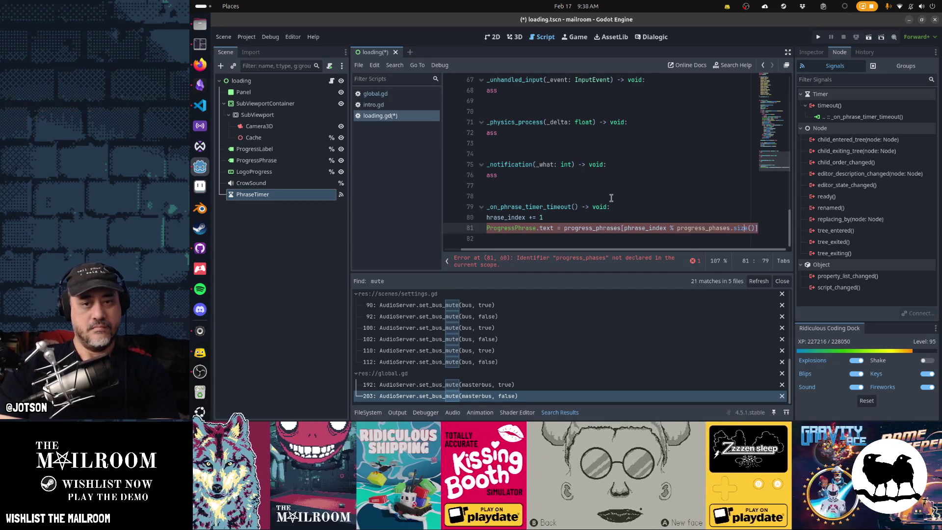
{"action": "type", "text": "progress_phrases"}
- Move phrase_index += 1 below the text assignment so the phrase updates before incrementing
{"action": "key", "text": "Down"}
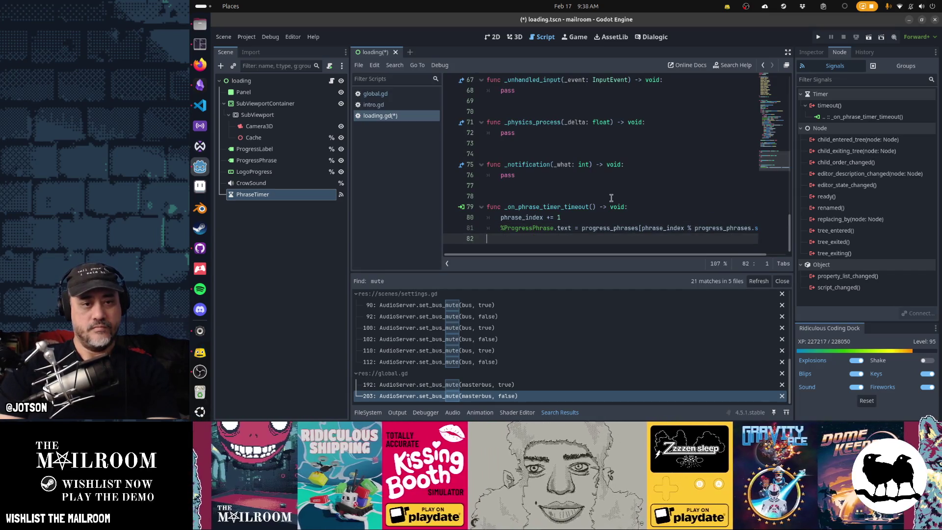
{"action": "key", "text": "Up"}
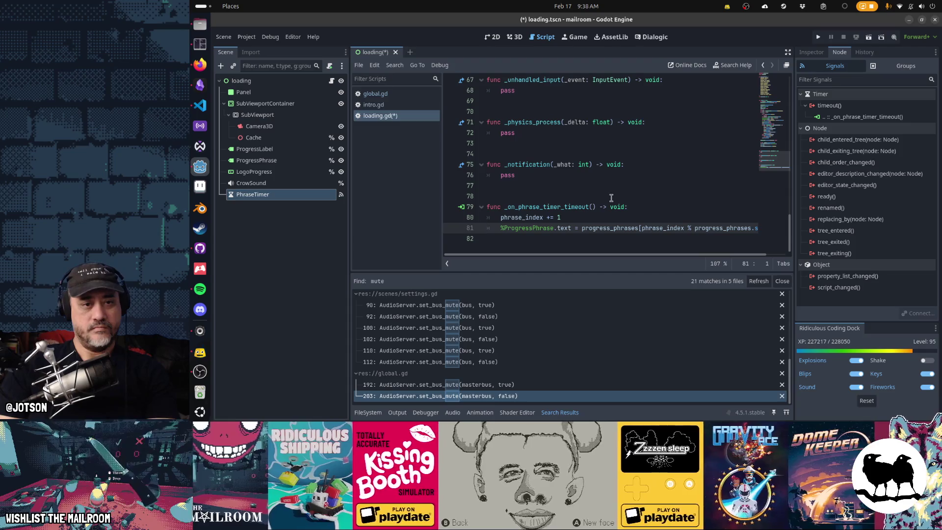
{"action": "key", "text": "Up"}
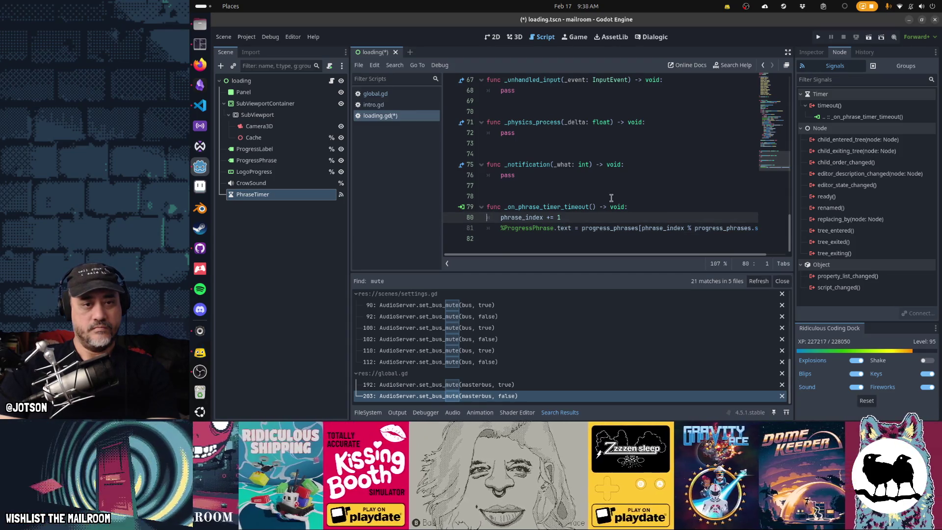
{"action": "key", "text": "ctrl+x"}
{"action": "key", "text": "Down"}
{"action": "key", "text": "ctrl+v"}
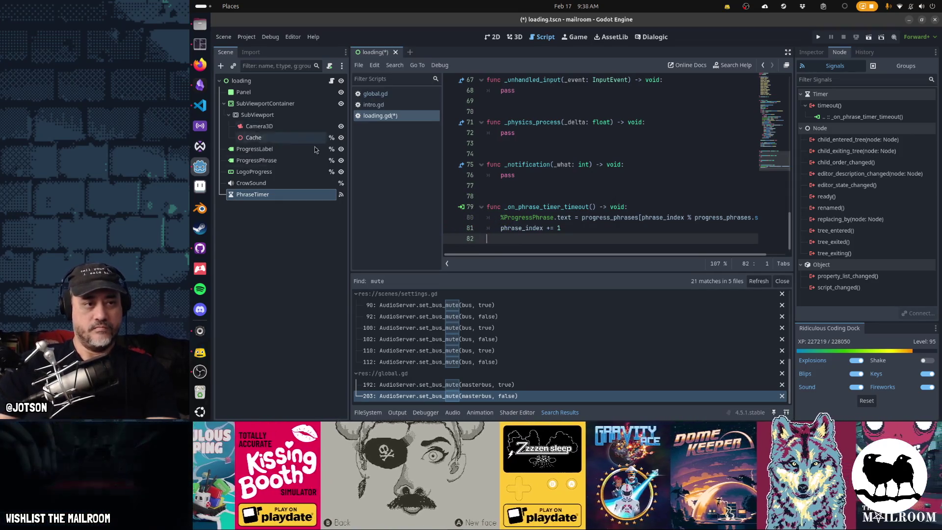
- Anchor ProgressPhrase with HCenter Wide below the 100% label, save, and test-run the layout
{"action": "left_click", "coordinate": [257, 160]}
{"action": "key", "text": "ctrl+F2"}
{"action": "key", "text": "ctrl+F1"}
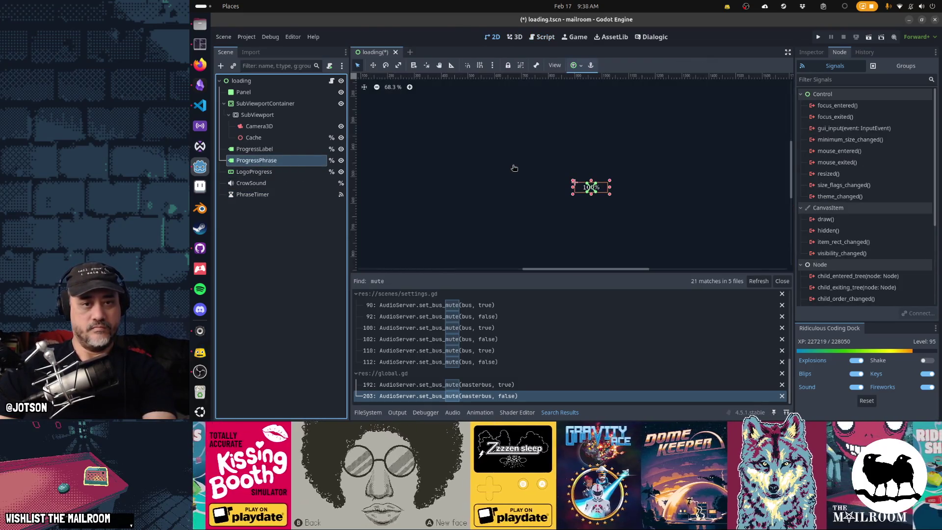
{"action": "key", "text": "Down"}
{"action": "key", "text": "Down"}
{"action": "key", "text": "Down"}
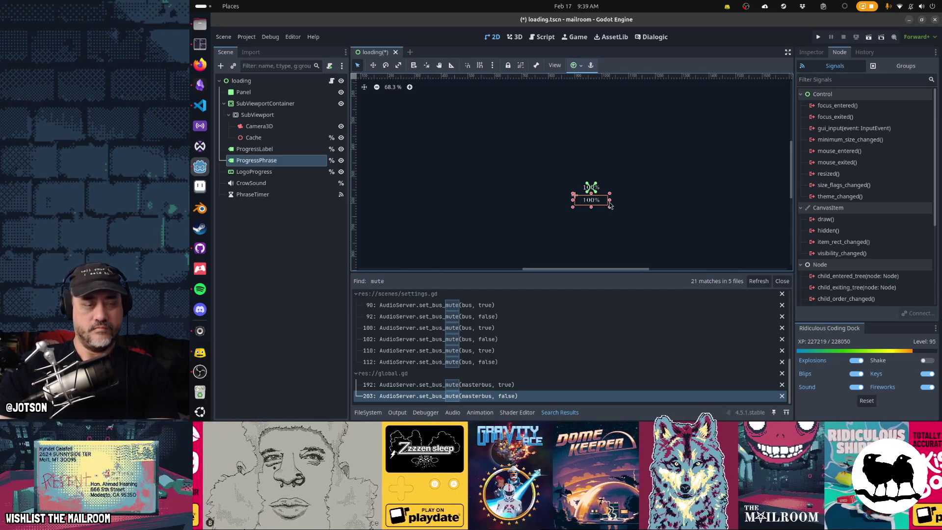
{"action": "left_click", "coordinate": [579, 69]}
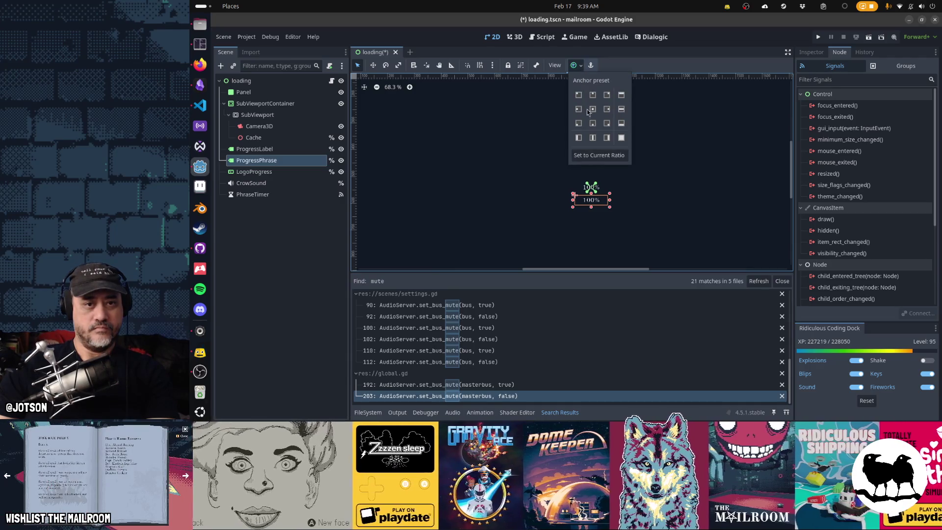
{"action": "left_click", "coordinate": [621, 110]}
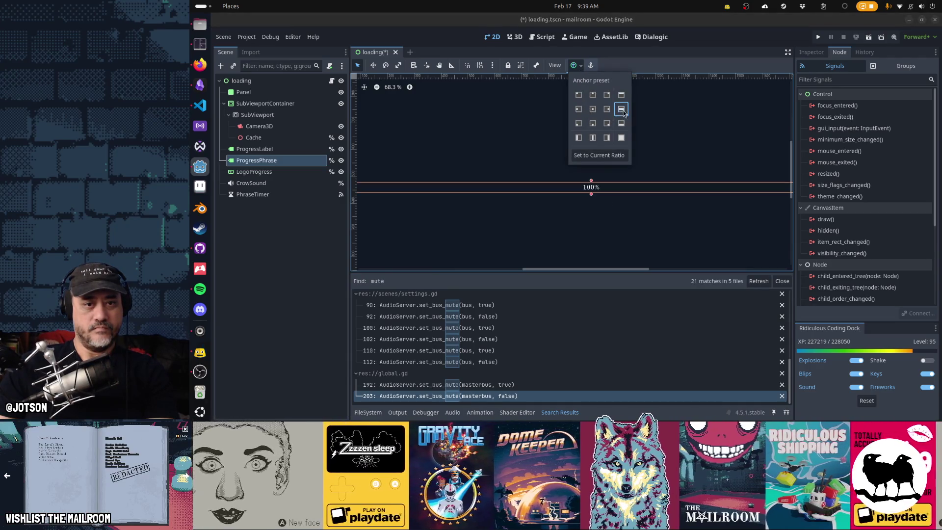
{"action": "left_click", "coordinate": [732, 166]}
{"action": "key", "text": "Down"}
{"action": "key", "text": "Down"}
{"action": "key", "text": "Down"}
{"action": "key", "text": "ctrl+s"}
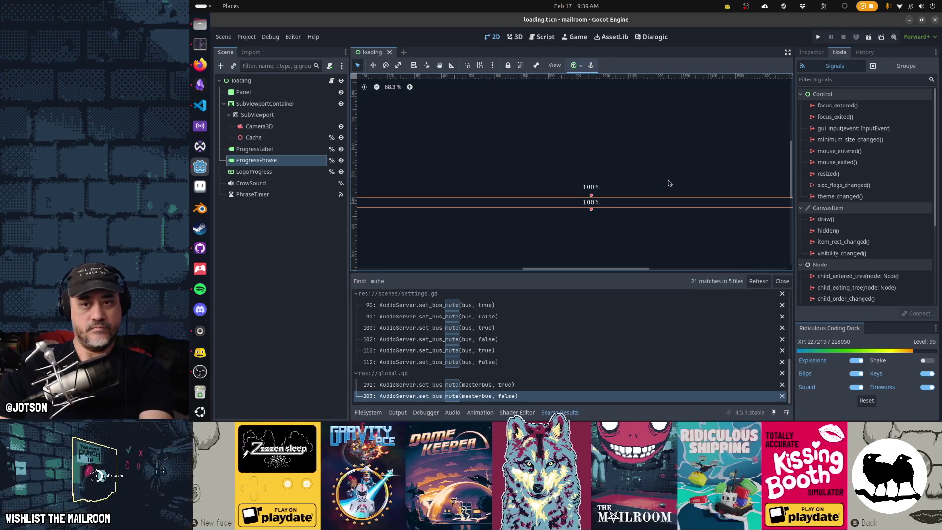
{"action": "key", "text": "F5"}
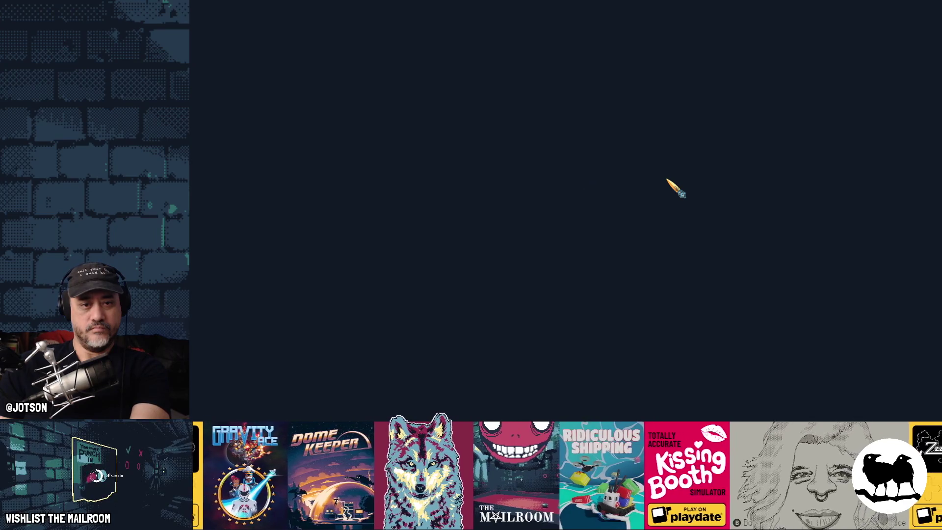
{"action": "key", "text": "F8"}
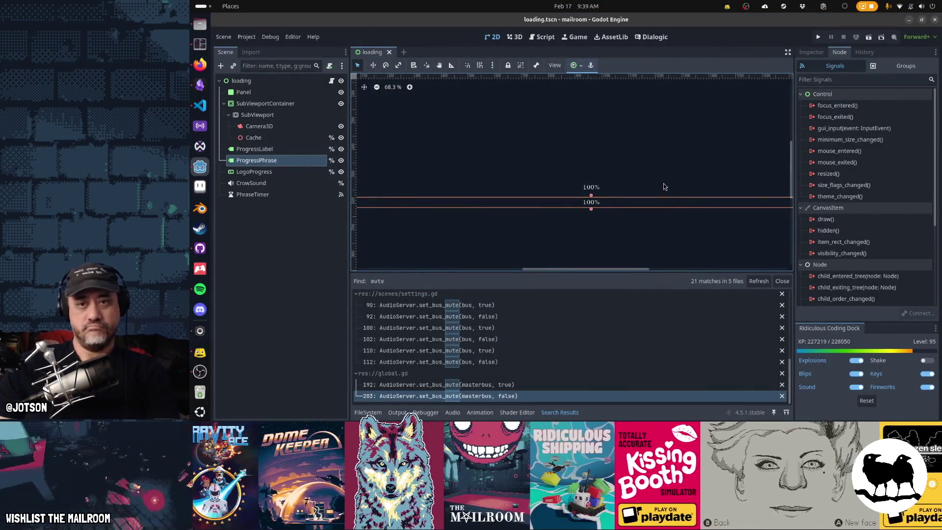
- Set ProgressPhrase's default text to 'Please wait...' in the Inspector and save the scene
{"action": "left_click", "coordinate": [811, 52]}
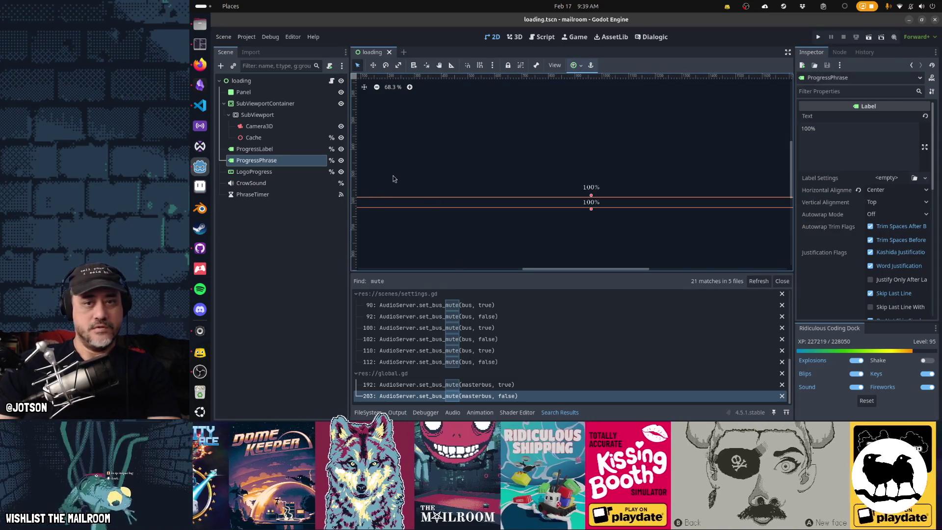
{"action": "left_click", "coordinate": [834, 146]}
{"action": "key", "text": "ctrl+a"}
{"action": "type", "text": "C"}
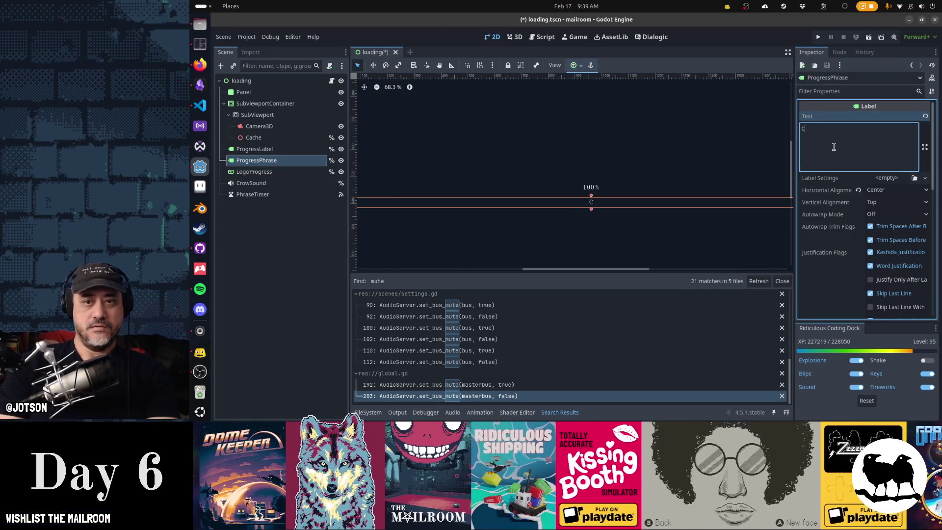
{"action": "key", "text": "BackSpace"}
{"action": "key", "text": "BackSpace"}
{"action": "type", "text": "Please wait"}
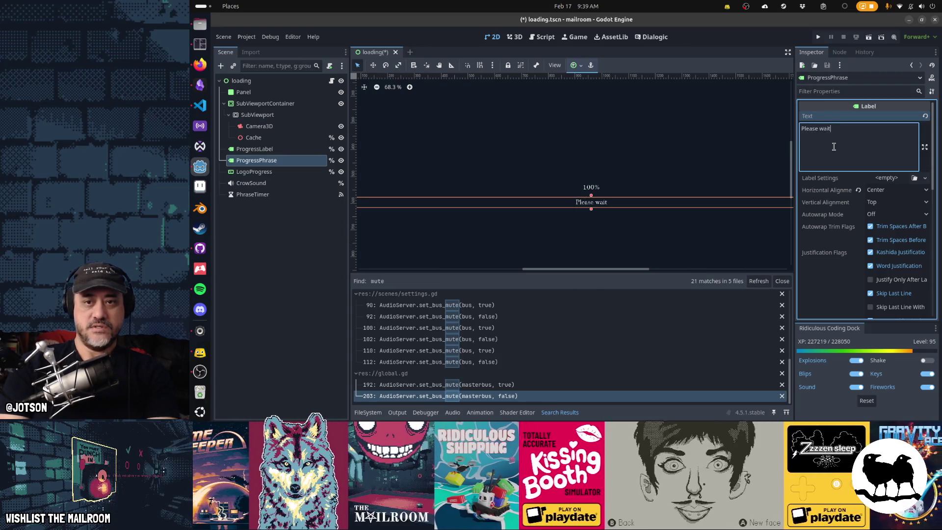
{"action": "type", "text": "..."}
{"action": "key", "text": "ctrl+s"}
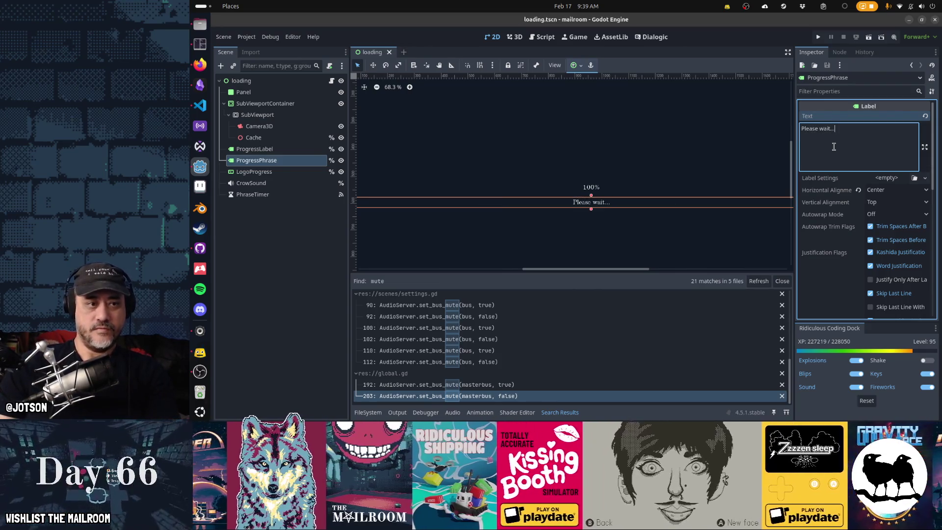
{"action": "key", "text": "ctrl+F3"}
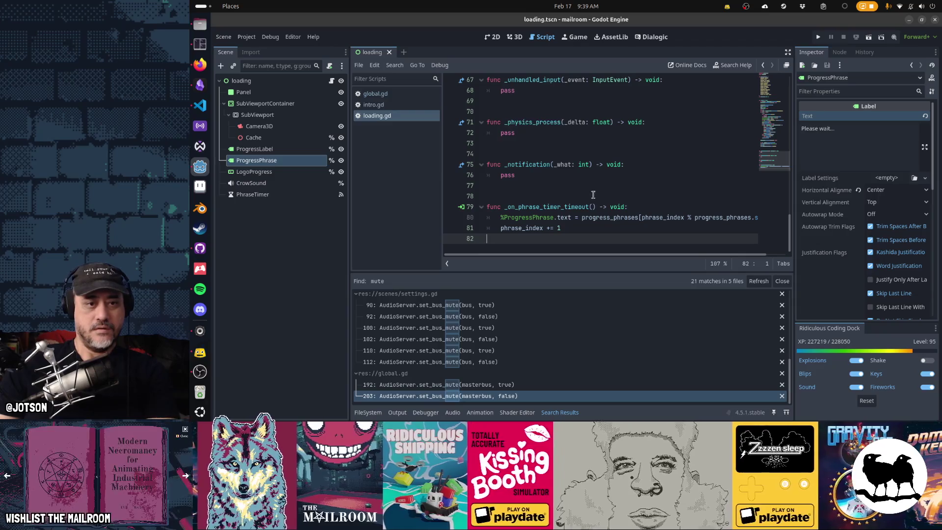
- Append + "..." to the ProgressPhrase text line so each phrase ends with an ellipsis
{"action": "left_click", "coordinate": [585, 217]}
{"action": "key", "text": "End"}
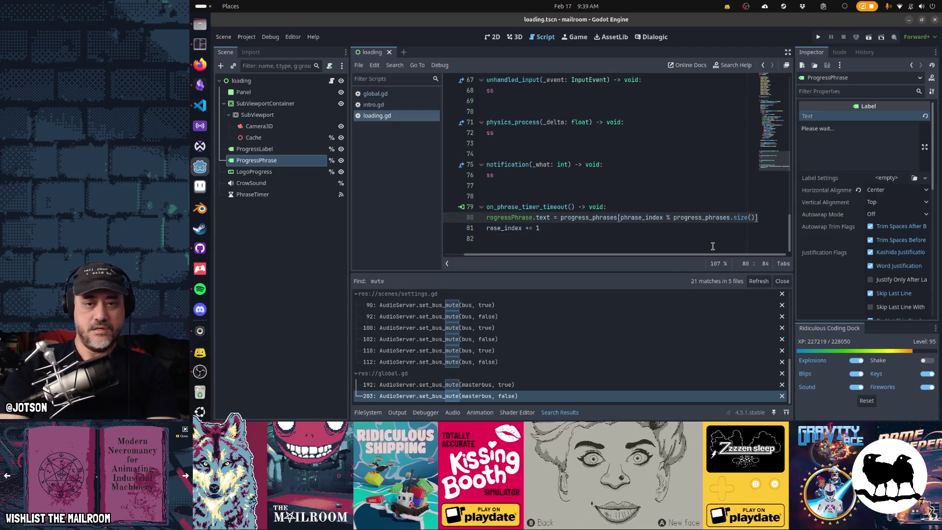
{"action": "type", "text": "+ \"...\""}
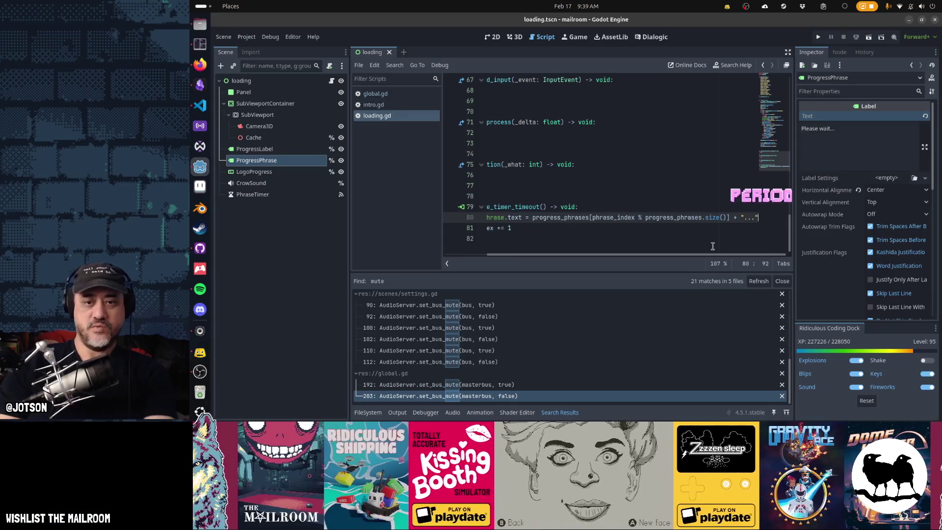
{"action": "key", "text": "Down"}
{"action": "key", "text": "Down"}
- Test-run the game, clear the shader cache in the terminal, and run the loading screen again
{"action": "key", "text": "F5"}
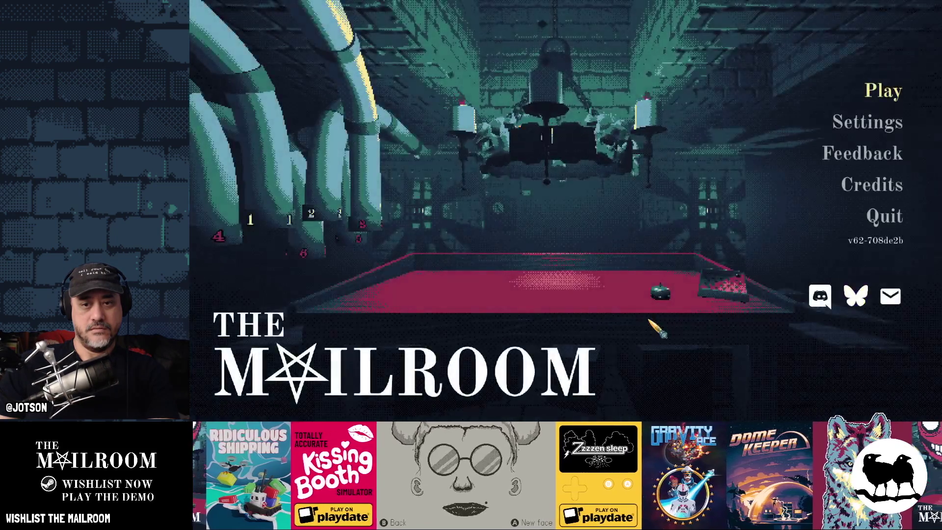
{"action": "key", "text": "alt+F4"}
{"action": "key", "text": "alt+Tab"}
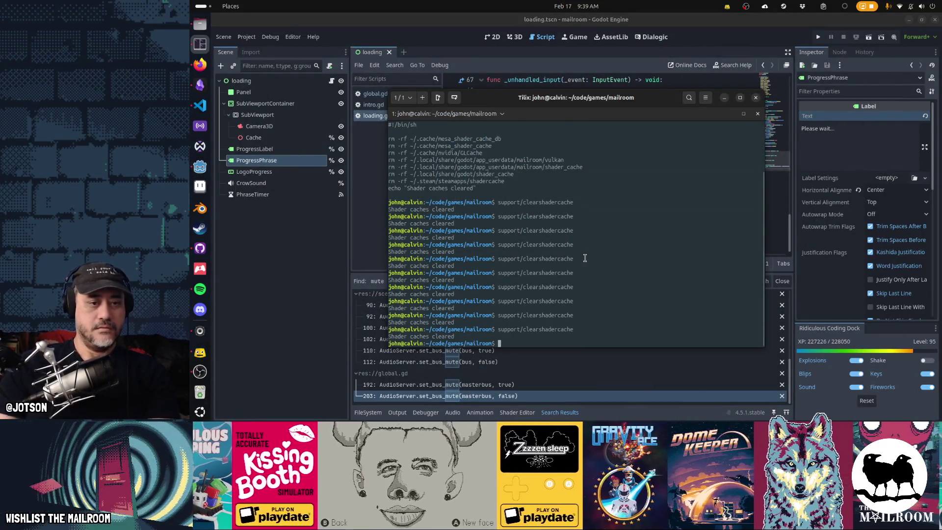
{"action": "key", "text": "alt+Tab"}
{"action": "key", "text": "F5"}
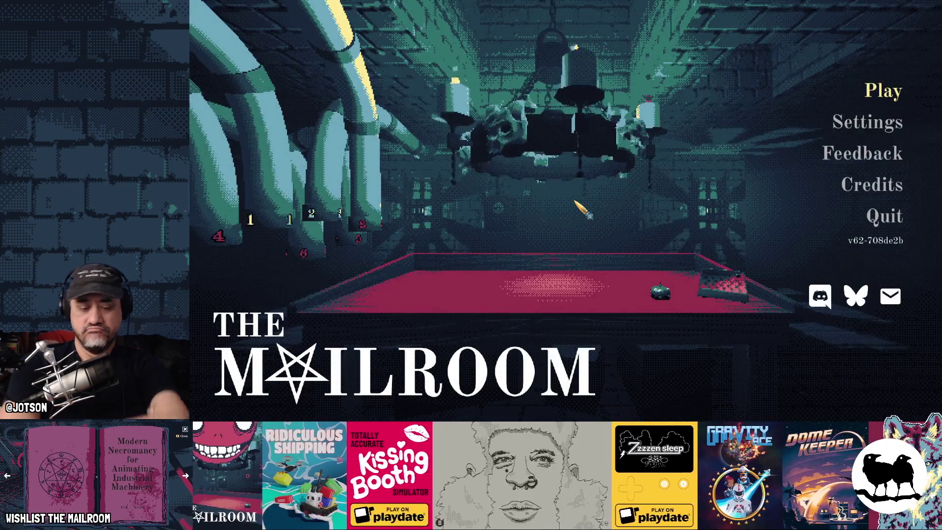
{"action": "key", "text": "alt+F4"}
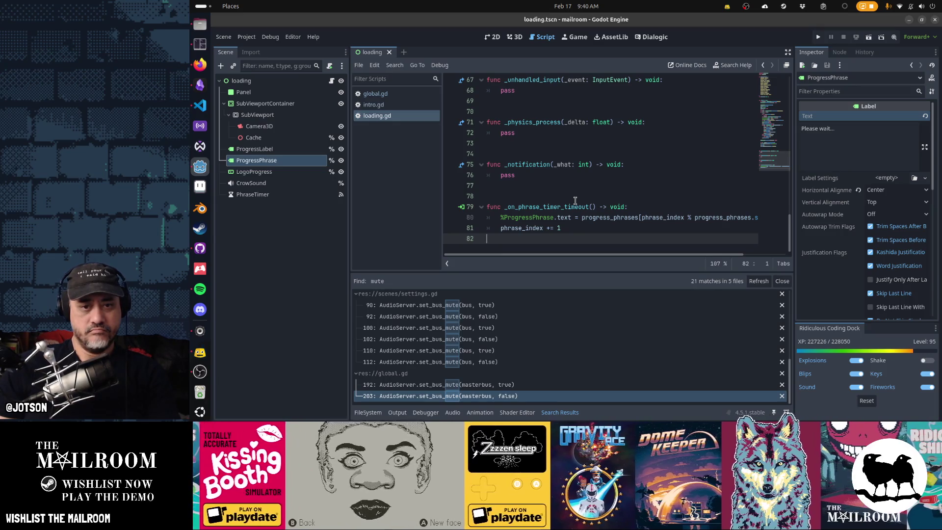
{"action": "scroll", "coordinate": [575, 201], "scroll_direction": "up", "scroll_amount": 11}
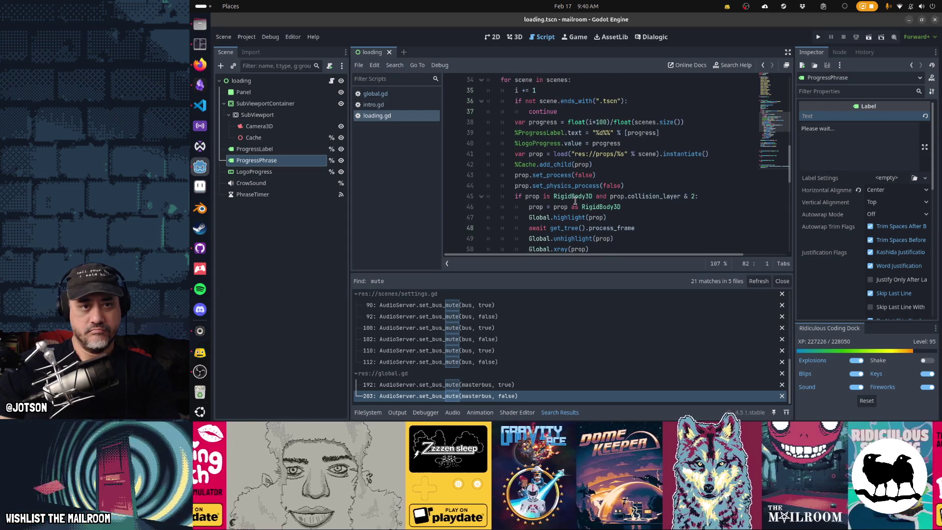
{"action": "scroll", "coordinate": [575, 200], "scroll_direction": "down", "scroll_amount": 4}
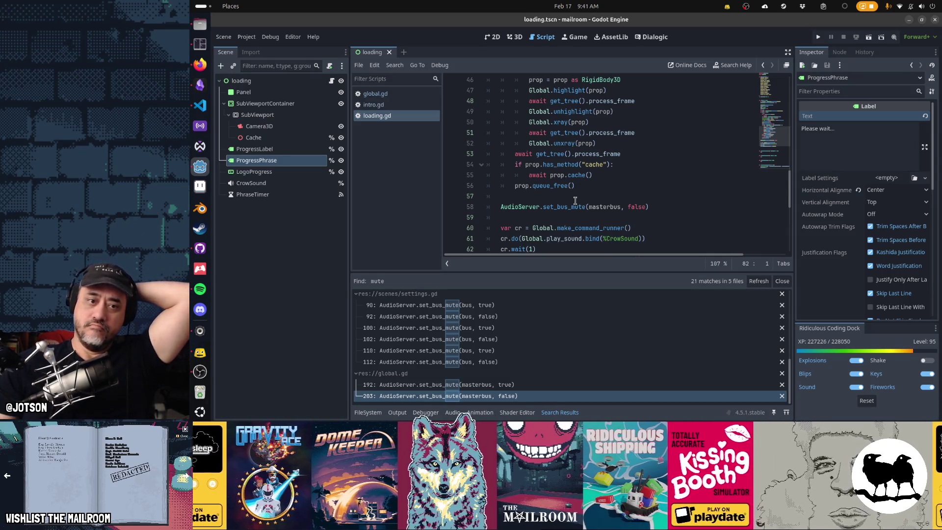
{"action": "scroll", "coordinate": [575, 200], "scroll_direction": "down", "scroll_amount": 7}
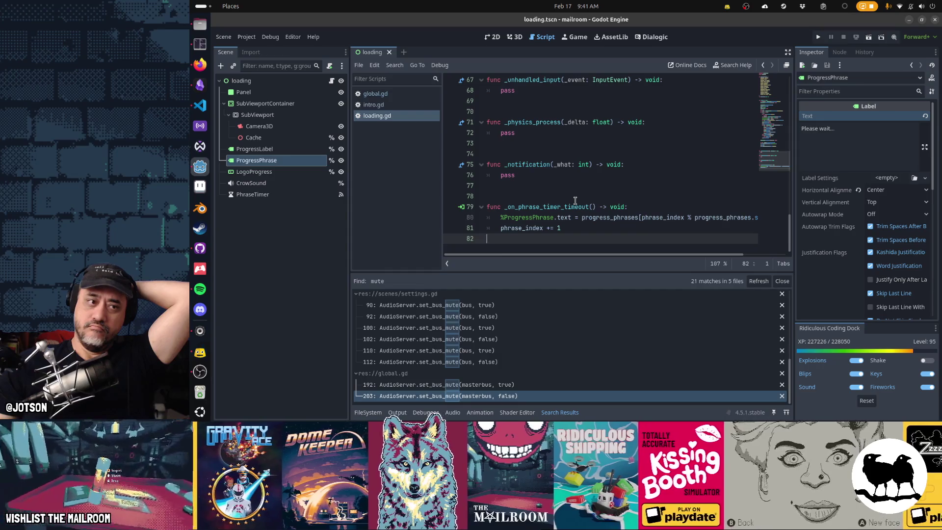
- Set PhraseTimer's Thread Group to run on a sub thread and test-run the game
{"action": "left_click", "coordinate": [253, 194]}
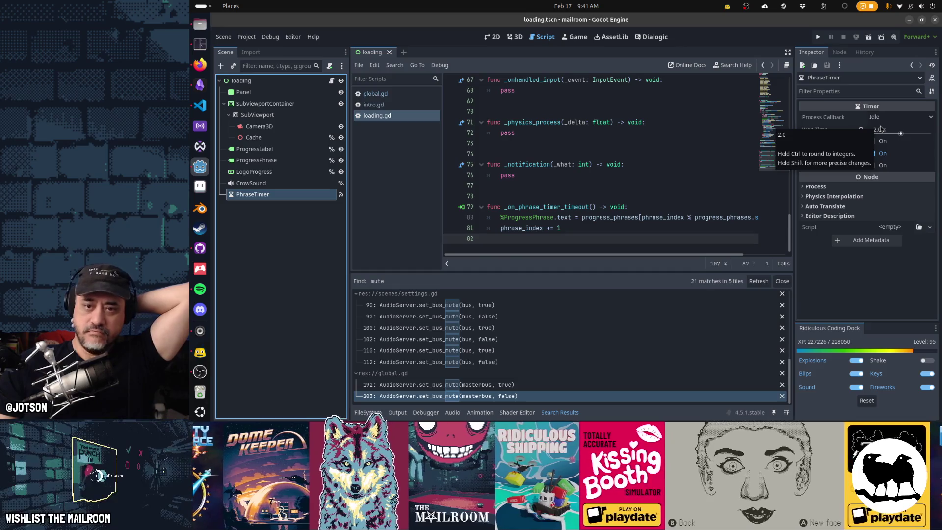
{"action": "left_click", "coordinate": [916, 188]}
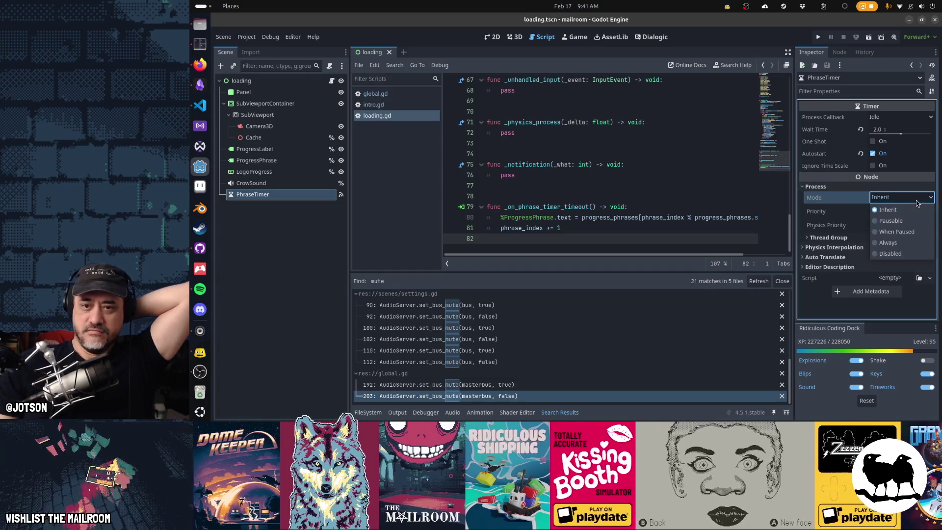
{"action": "left_click", "coordinate": [848, 239]}
{"action": "left_click", "coordinate": [898, 249]}
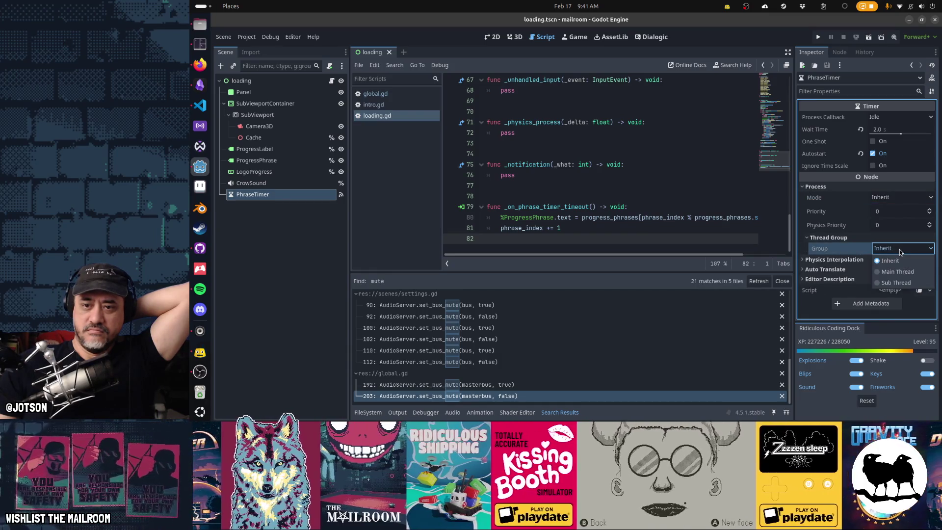
{"action": "left_click", "coordinate": [898, 283]}
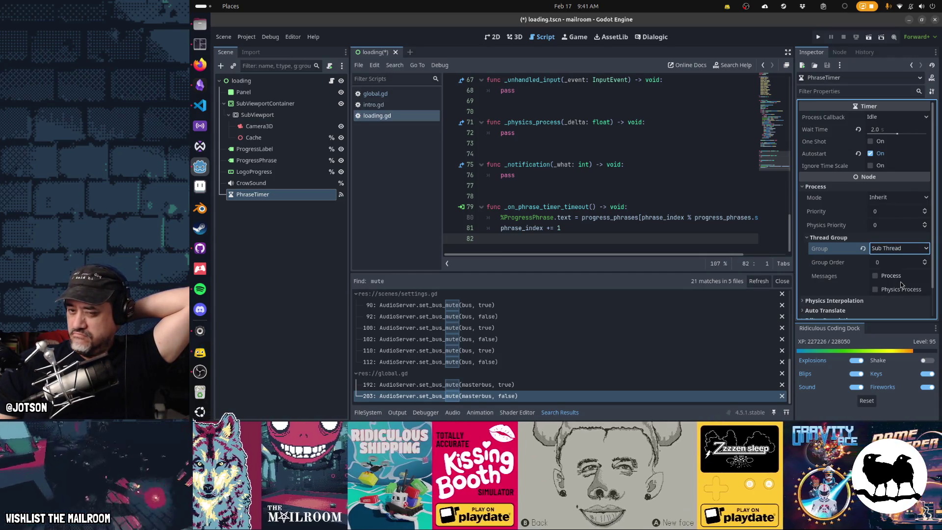
{"action": "mouse_move", "coordinate": [826, 285]}
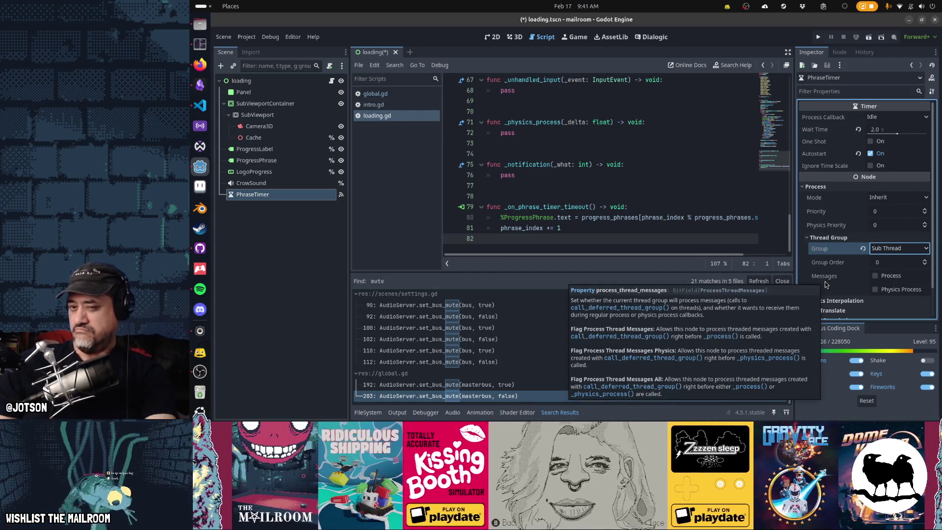
{"action": "key", "text": "F5"}
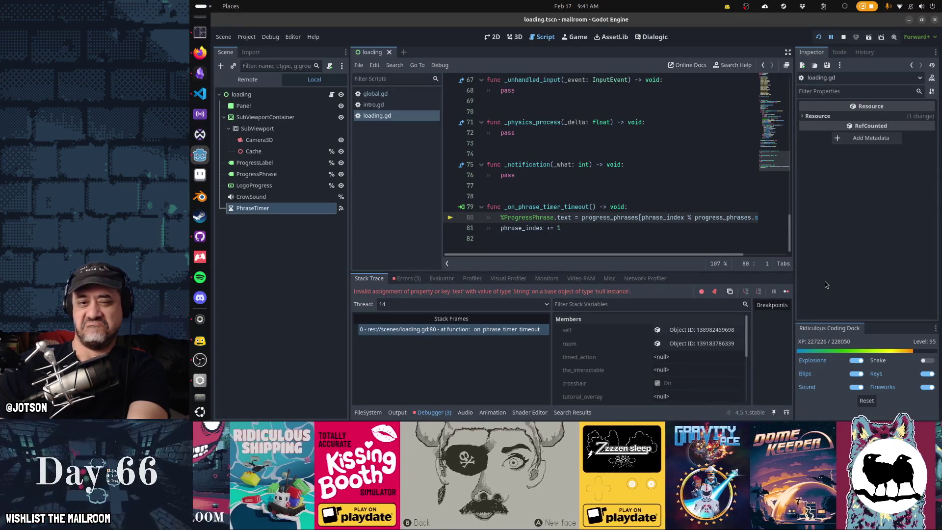
{"action": "key", "text": "F8"}
- Review the runtime errors and reset PhraseTimer's Thread Group back to Inherit
{"action": "left_click", "coordinate": [294, 193]}
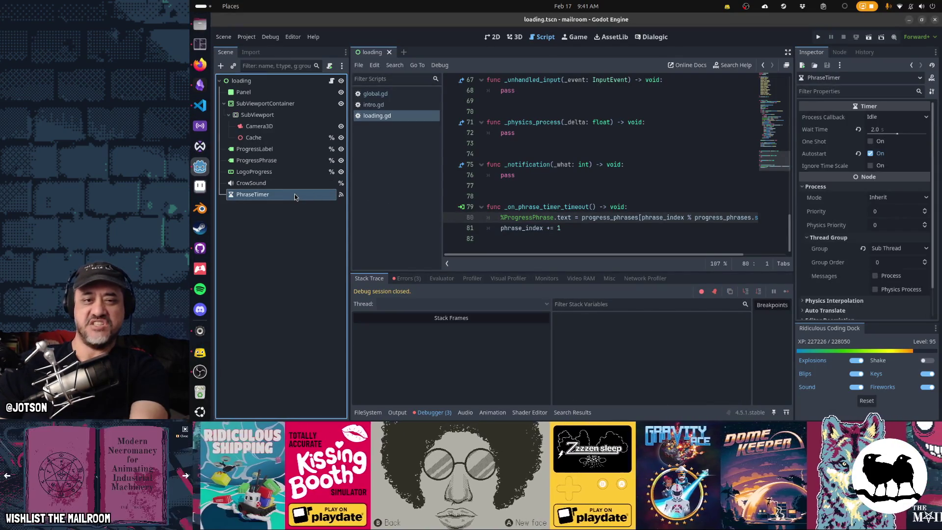
{"action": "left_click", "coordinate": [410, 279]}
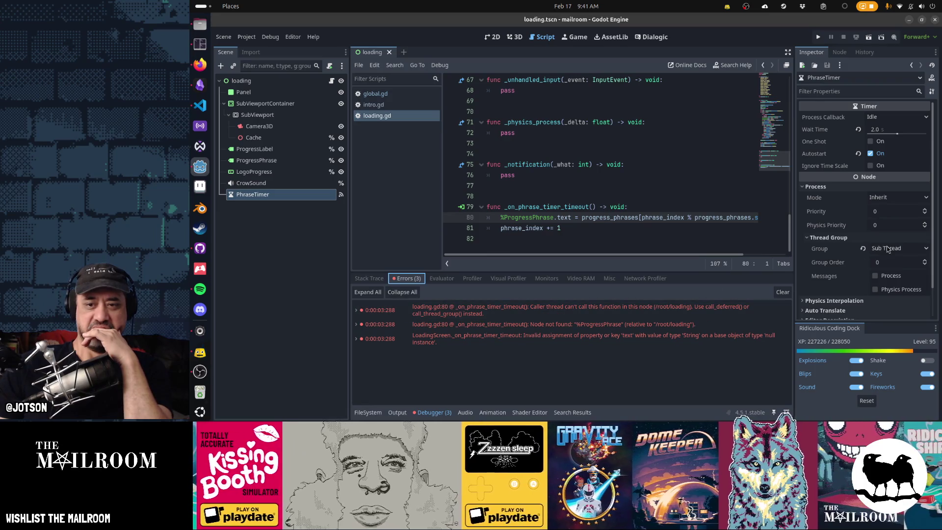
{"action": "left_click", "coordinate": [863, 248]}
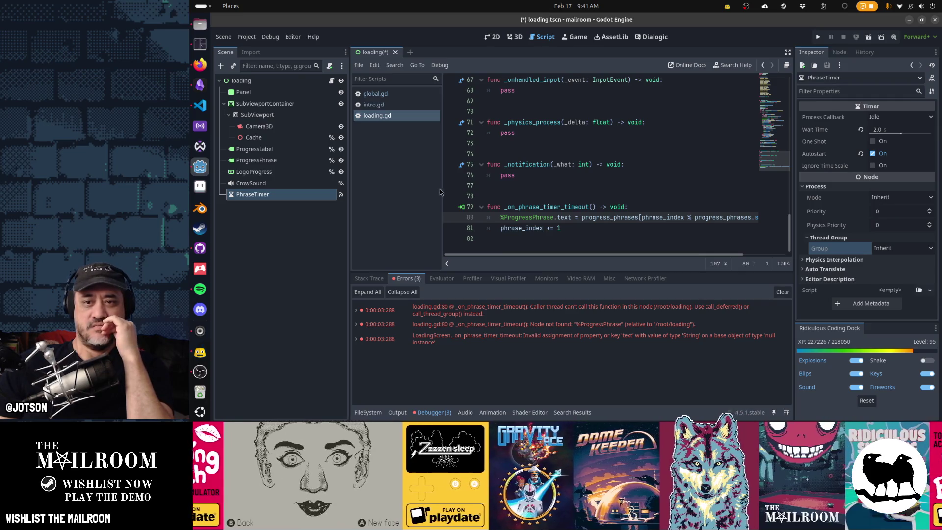
{"action": "mouse_move", "coordinate": [861, 175]}
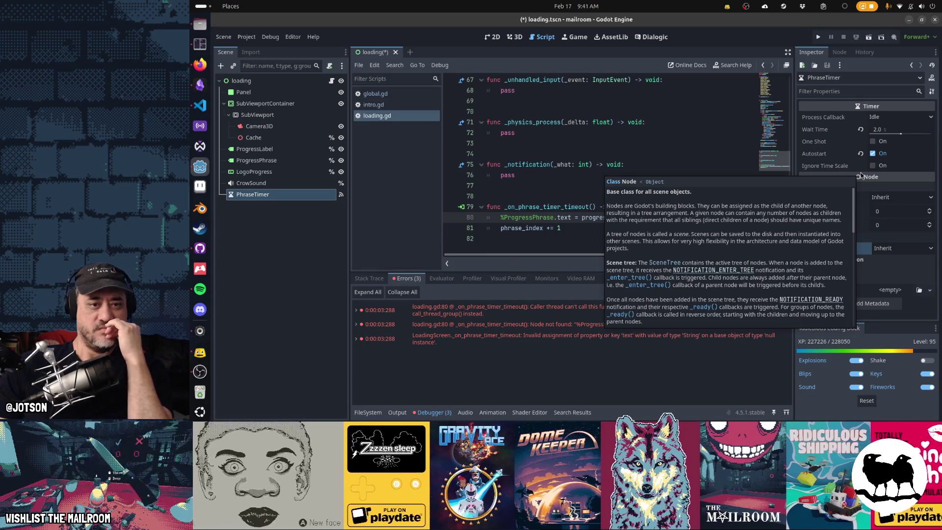
{"action": "left_click", "coordinate": [491, 324]}
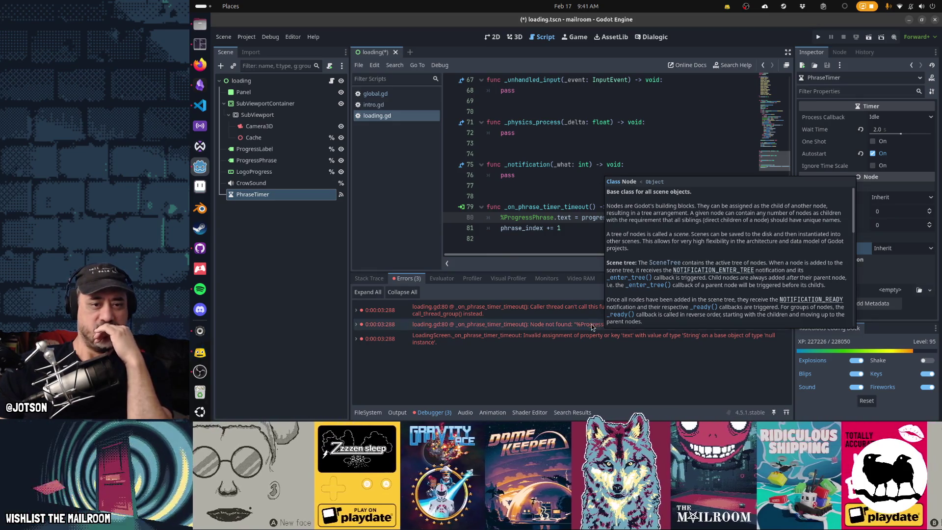
- Delete the PhraseTimer node from the loading scene
{"action": "left_click", "coordinate": [588, 218]}
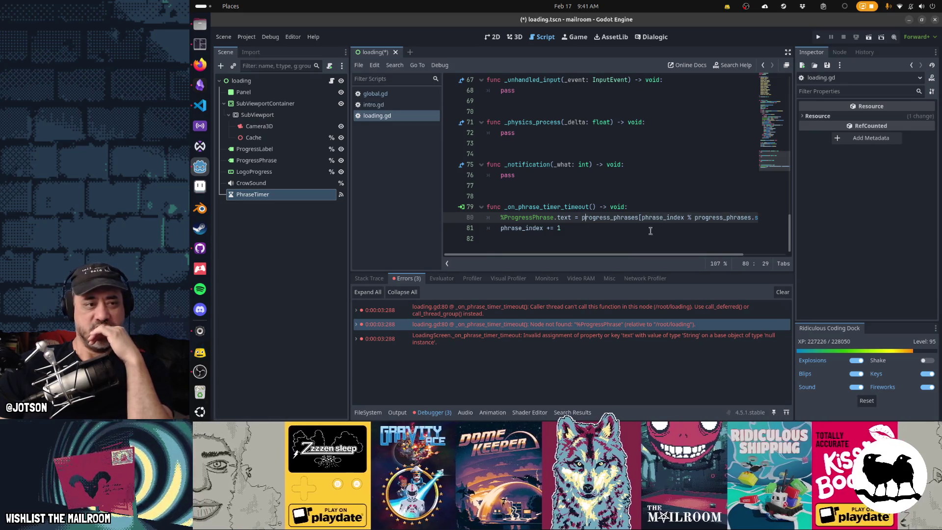
{"action": "key", "text": "Delete"}
{"action": "key", "text": "Return"}
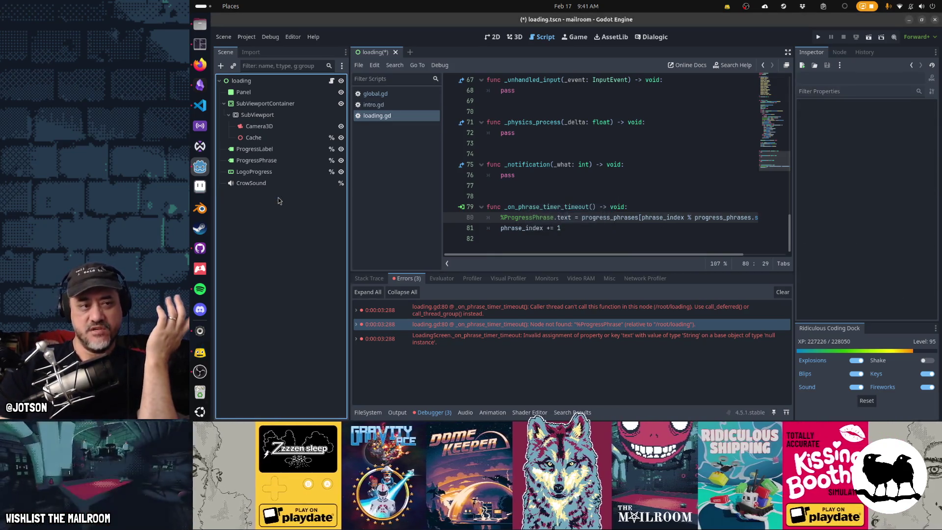
- Cut the _on_phrase_timer_timeout header and its two phrase update lines
{"action": "left_click", "coordinate": [488, 206]}
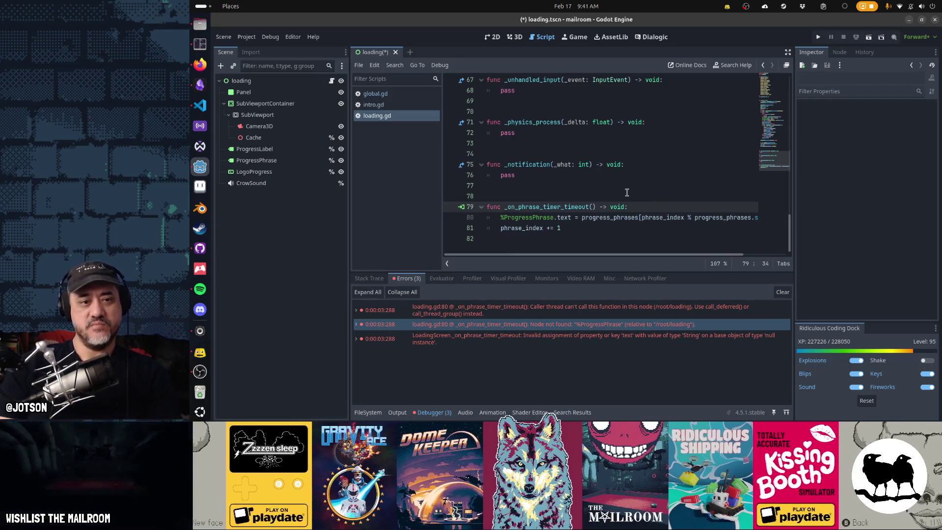
{"action": "key", "text": "shift+Up"}
{"action": "key", "text": "shift+Up"}
{"action": "key", "text": "ctrl+x"}
{"action": "key", "text": "ctrl+x"}
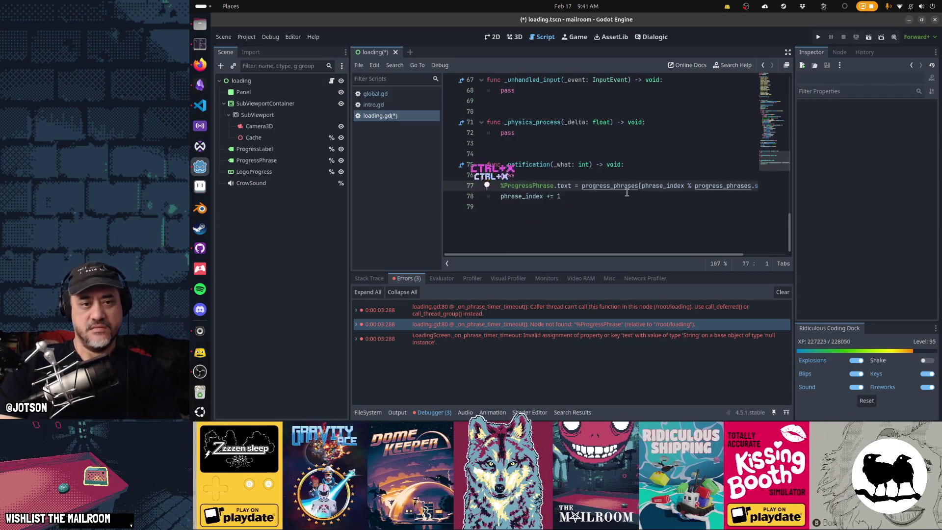
{"action": "key", "text": "shift+Down"}
{"action": "key", "text": "shift+Down"}
{"action": "key", "text": "ctrl+x"}
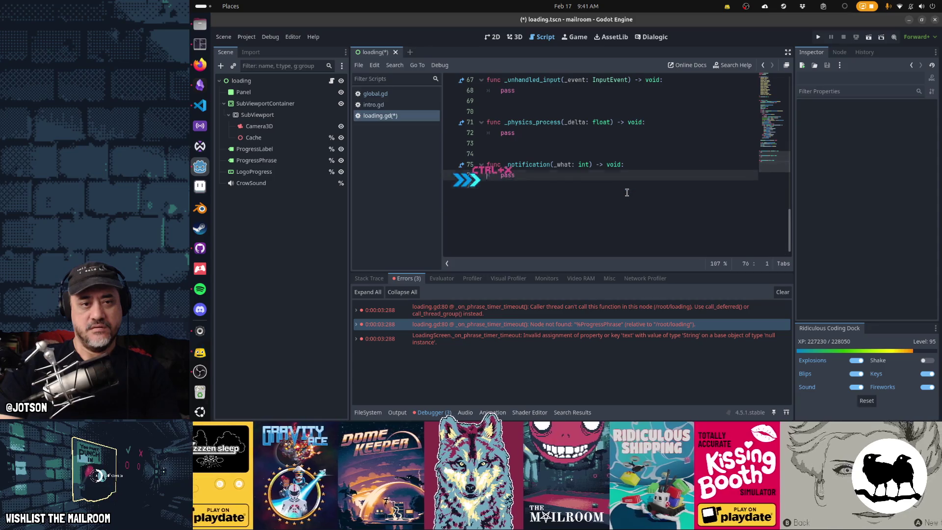
- Paste the ProgressPhrase update lines into the for-scene loop before the .tscn check, indented
{"action": "key", "text": "Page_Up"}
{"action": "key", "text": "Page_Up"}
{"action": "key", "text": "Up"}
{"action": "key", "text": "Up"}
{"action": "key", "text": "Up"}
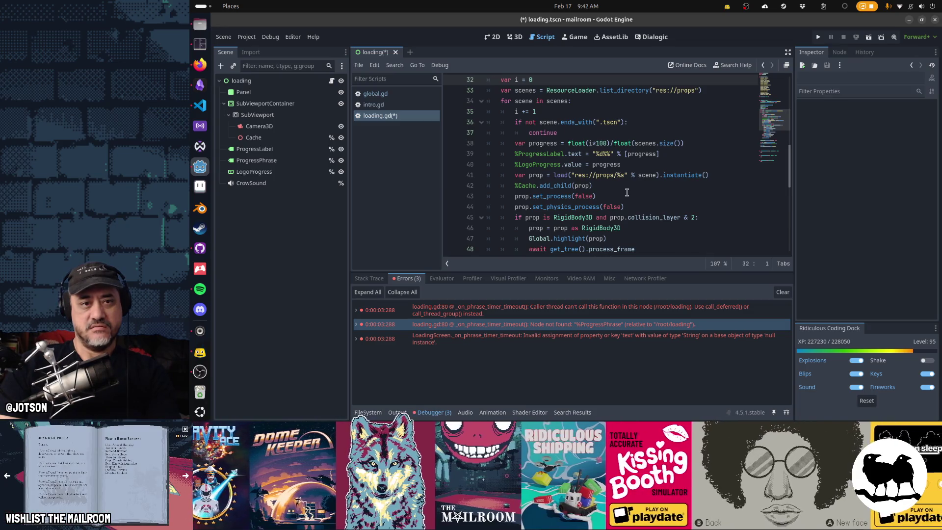
{"action": "key", "text": "Up"}
{"action": "key", "text": "Up"}
{"action": "key", "text": "Up"}
{"action": "key", "text": "Down"}
{"action": "key", "text": "Down"}
{"action": "key", "text": "Down"}
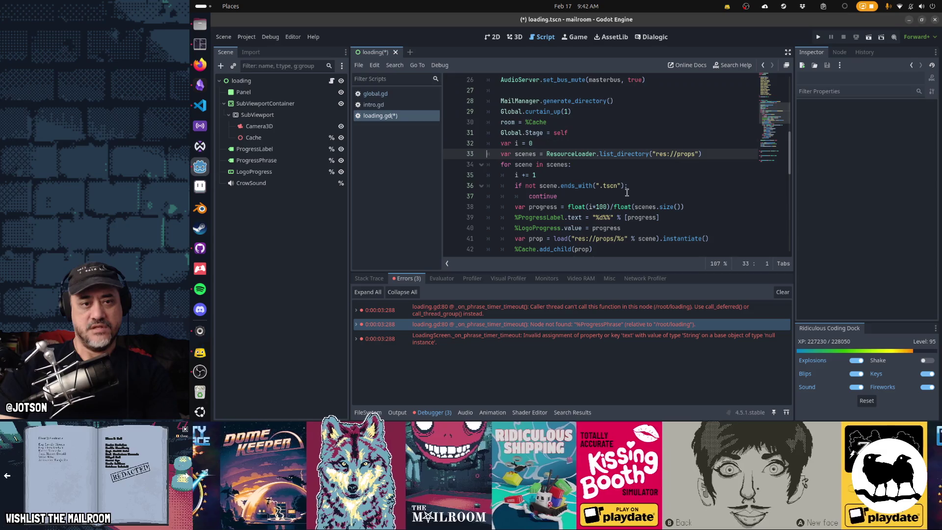
{"action": "key", "text": "Down"}
{"action": "key", "text": "Down"}
{"action": "key", "text": "Down"}
{"action": "key", "text": "Up"}
{"action": "key", "text": "Up"}
{"action": "key", "text": "Up"}
{"action": "key", "text": "Up"}
{"action": "key", "text": "Down"}
{"action": "key", "text": "Down"}
{"action": "key", "text": "Down"}
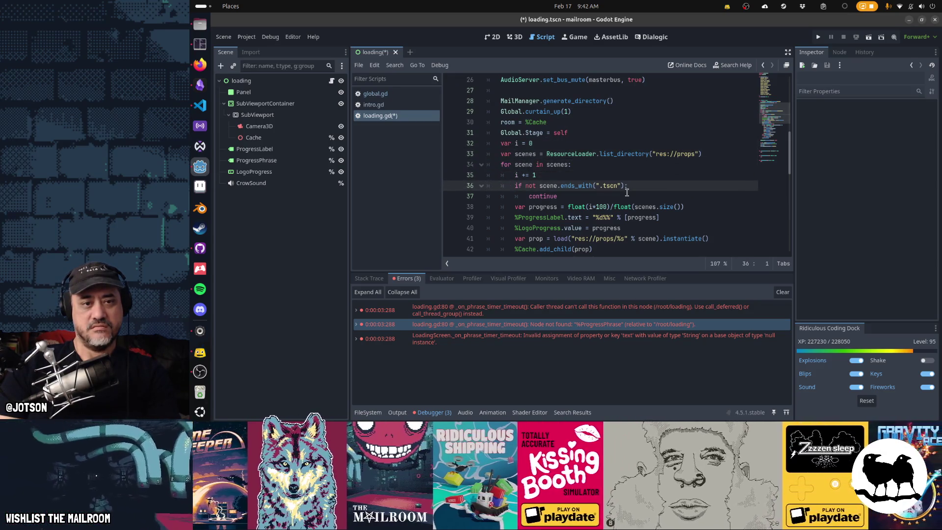
{"action": "key", "text": "ctrl+v"}
{"action": "key", "text": "Tab"}
{"action": "key", "text": "Up"}
{"action": "key", "text": "Tab"}
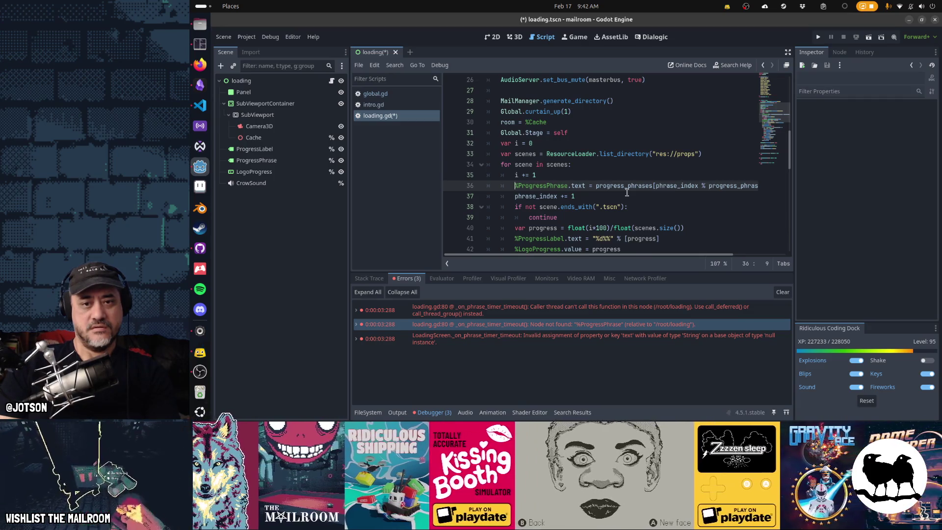
- Move the phrase_index declaration from the top of the script into the loop
{"action": "key", "text": "ctrl+Home"}
{"action": "key", "text": "Down"}
{"action": "key", "text": "Down"}
{"action": "key", "text": "Down"}
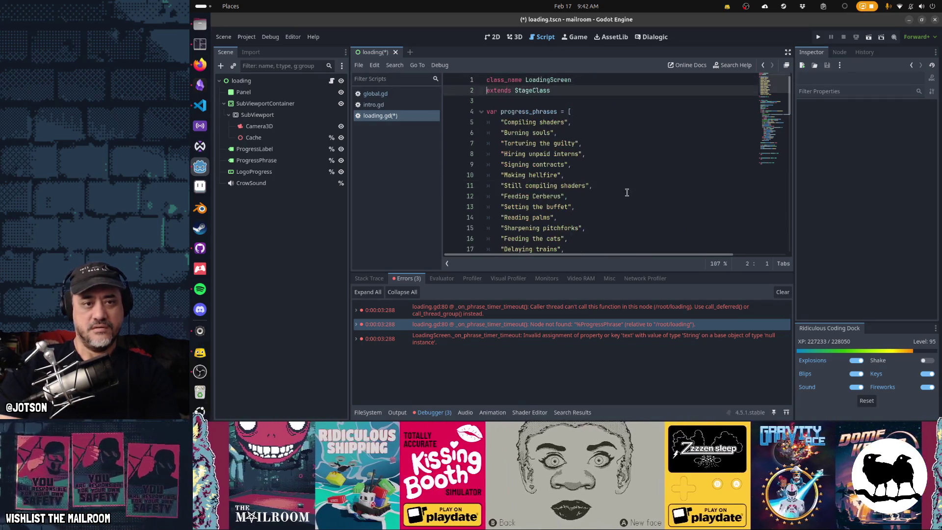
{"action": "key", "text": "Up"}
{"action": "key", "text": "Up"}
{"action": "key", "text": "Up"}
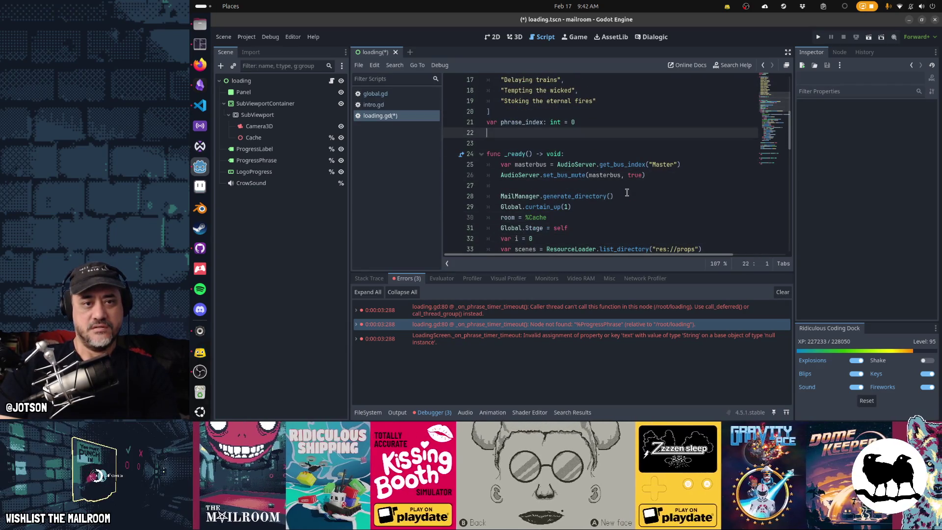
{"action": "key", "text": "ctrl+x"}
{"action": "key", "text": "Down"}
{"action": "key", "text": "Down"}
{"action": "key", "text": "Down"}
{"action": "key", "text": "Down"}
{"action": "key", "text": "Down"}
{"action": "key", "text": "Down"}
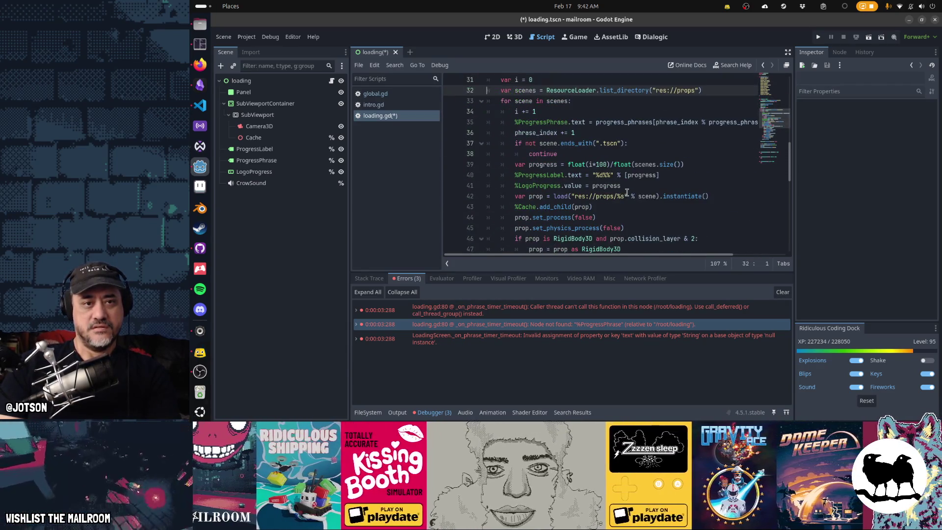
{"action": "key", "text": "shift+Up"}
{"action": "key", "text": "shift+Up"}
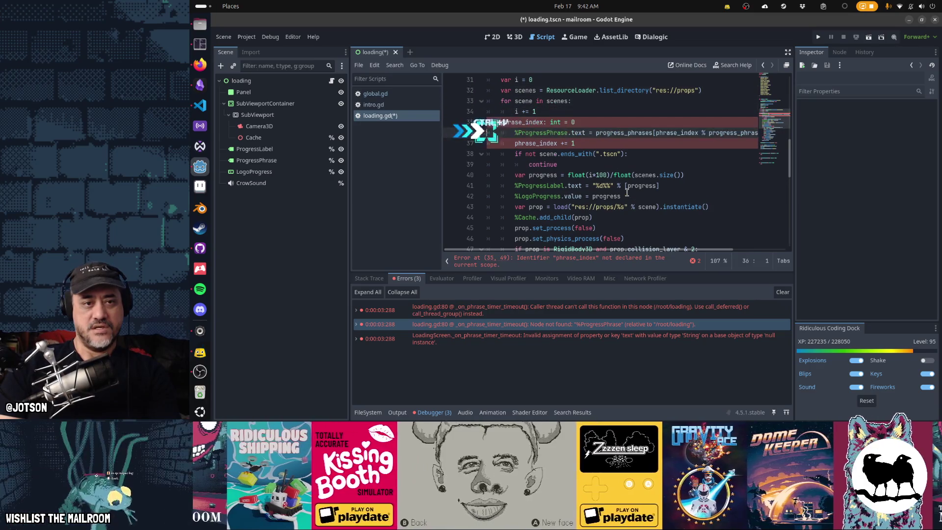
{"action": "key", "text": "ctrl+v"}
{"action": "key", "text": "Tab"}
{"action": "key", "text": "Tab"}
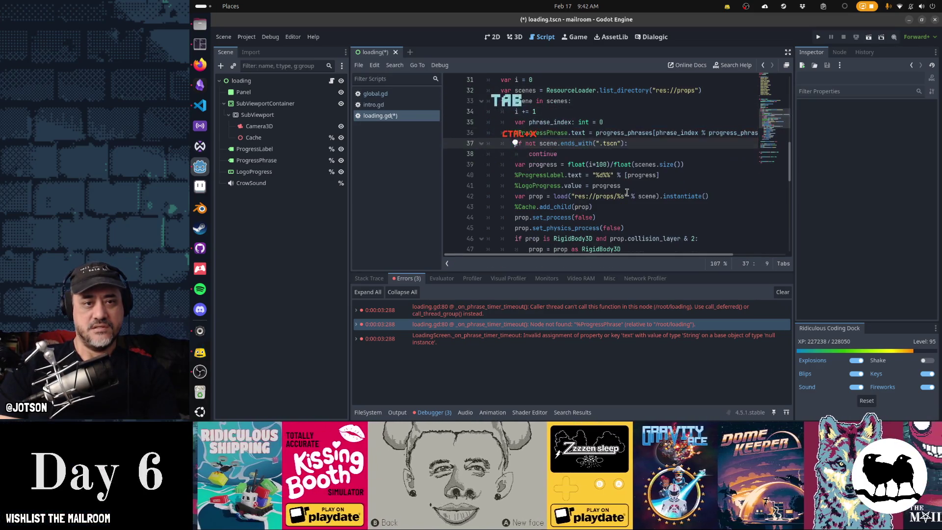
- Change phrase_index's initial value from 0 to floor(i/3.0)
{"action": "key", "text": "ctrl+z"}
{"action": "key", "text": "End"}
{"action": "key", "text": "BackSpace"}
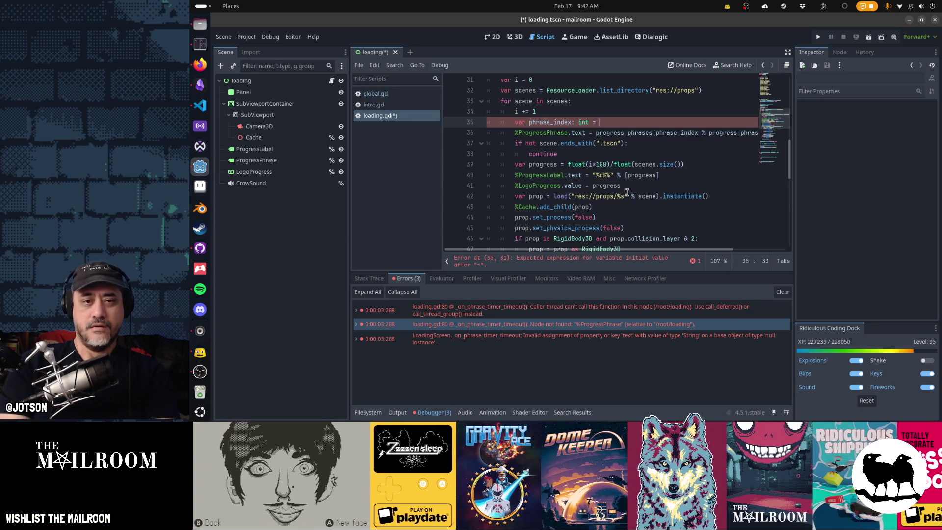
{"action": "type", "text": "("}
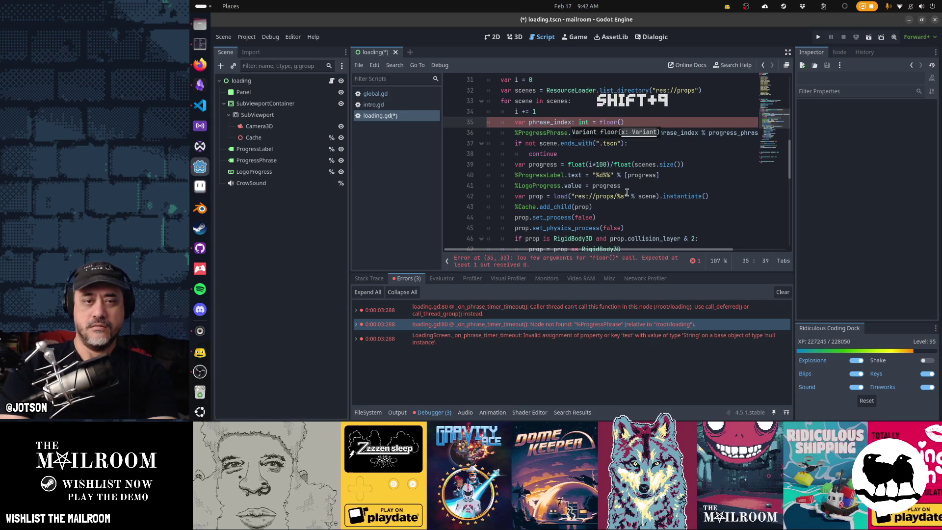
{"action": "type", "text": "i/3.0"}
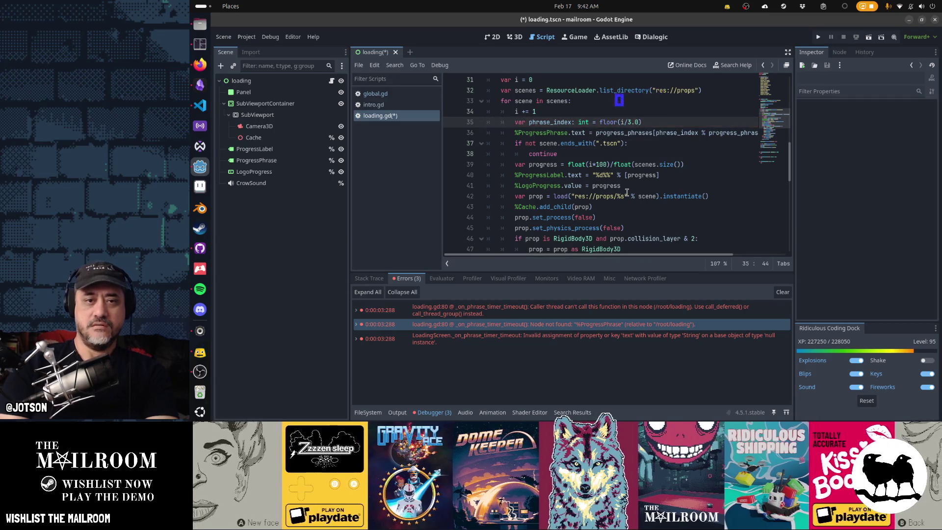
{"action": "type", "text": ")"}
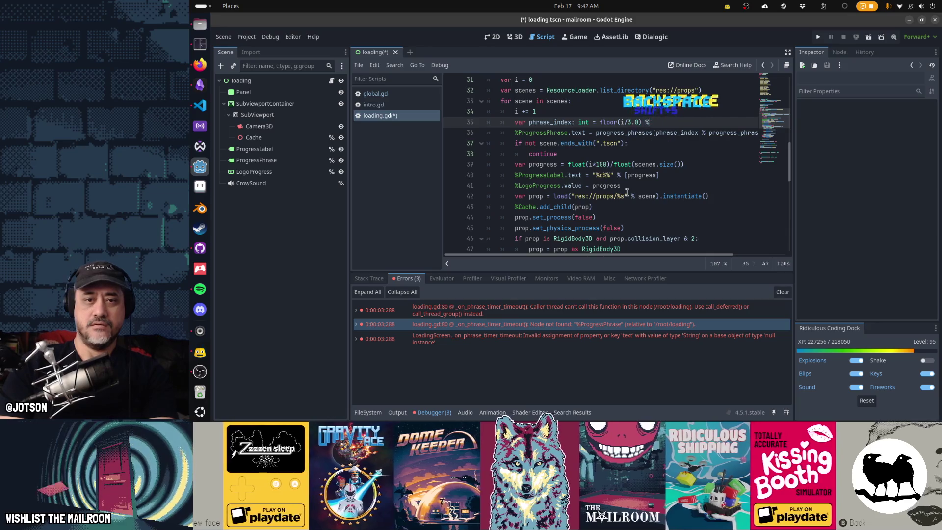
{"action": "key", "text": "BackSpace"}
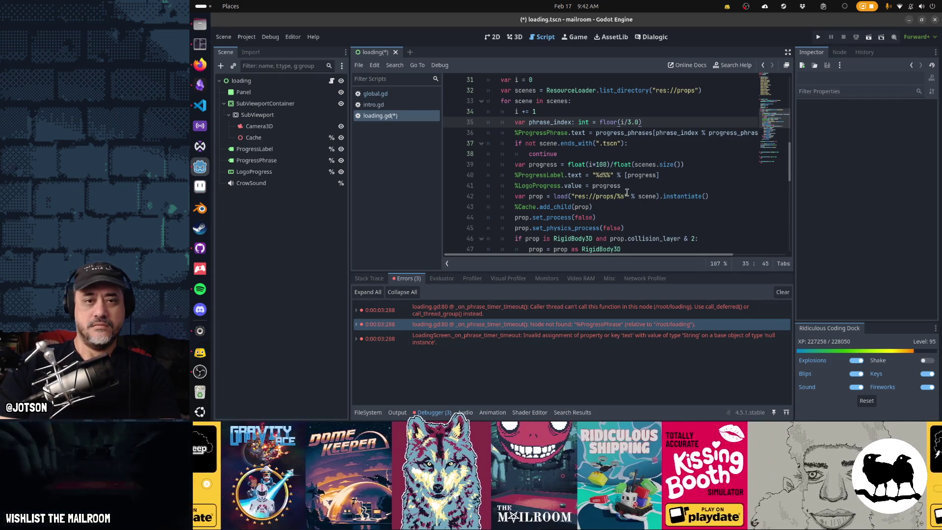
{"action": "key", "text": "Up"}
{"action": "key", "text": "Down"}
{"action": "key", "text": "Down"}
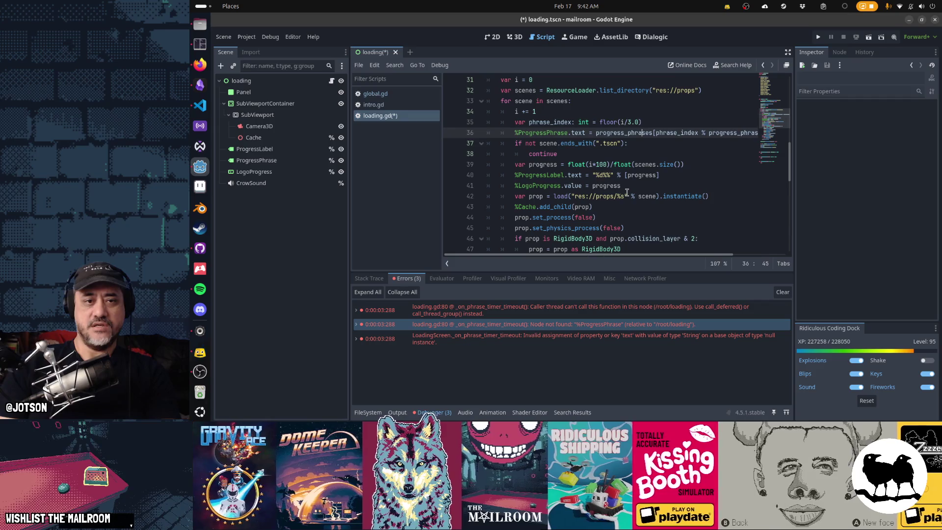